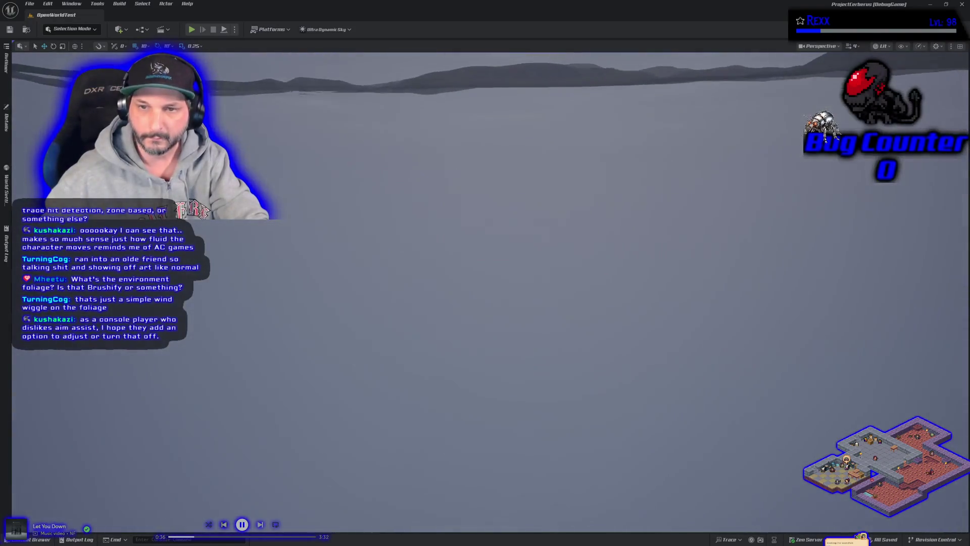
# - Adjust the camera speed, fly down to the grassy field, then switch to the Fab listing
pyautogui.scroll(4, 485, 293)
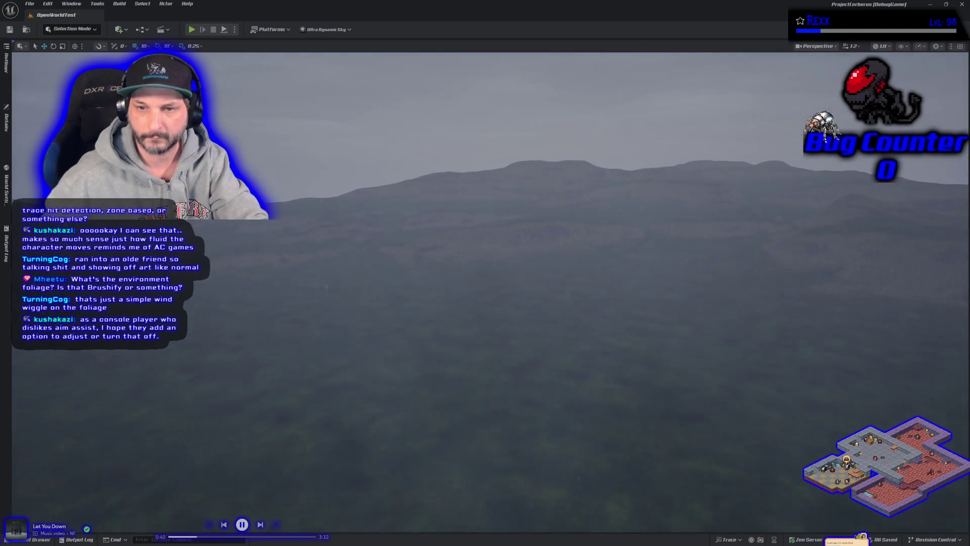
pyautogui.scroll(-5, 485, 293)
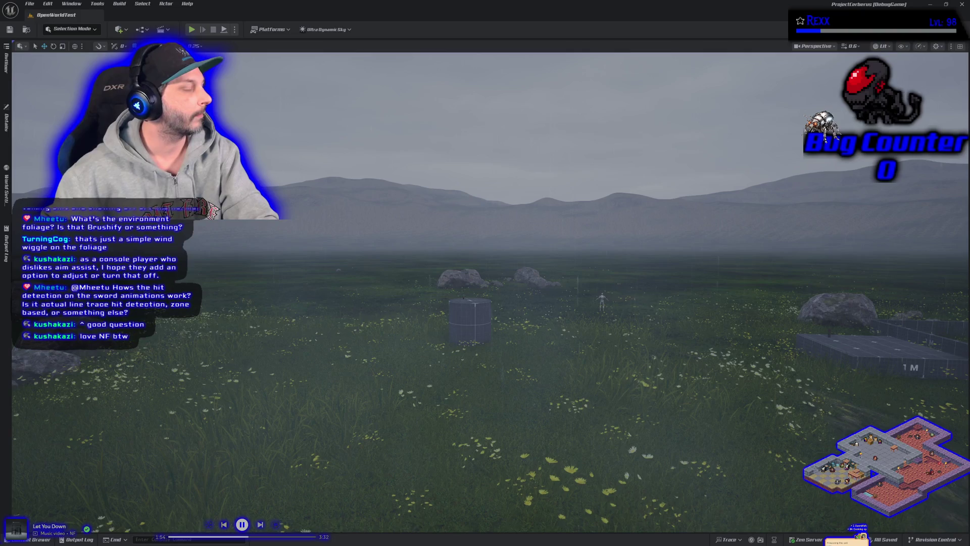
pyautogui.hotkey('alt', 'Tab')
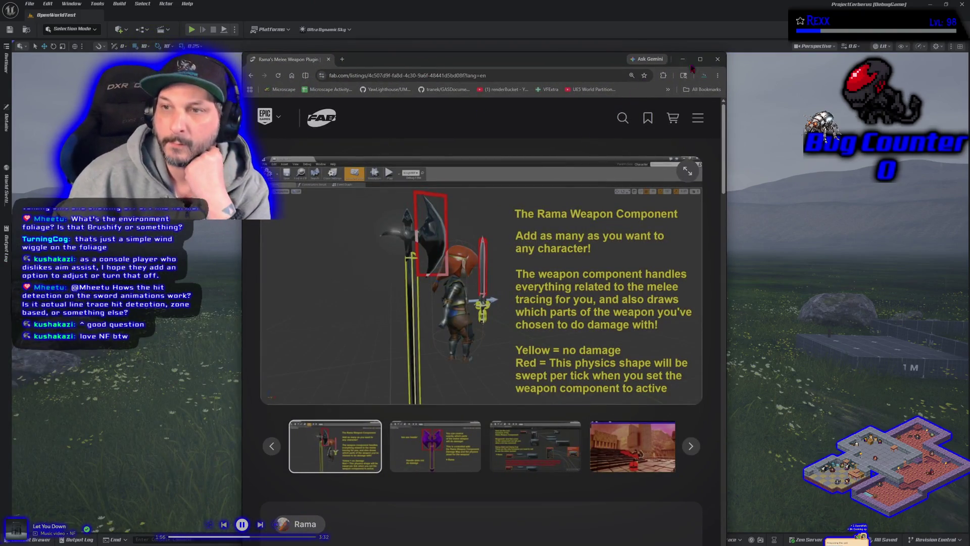
# - Maximize and review the Rama's Melee Weapon Plugin listing, then close its browser tab
pyautogui.click(700, 58)
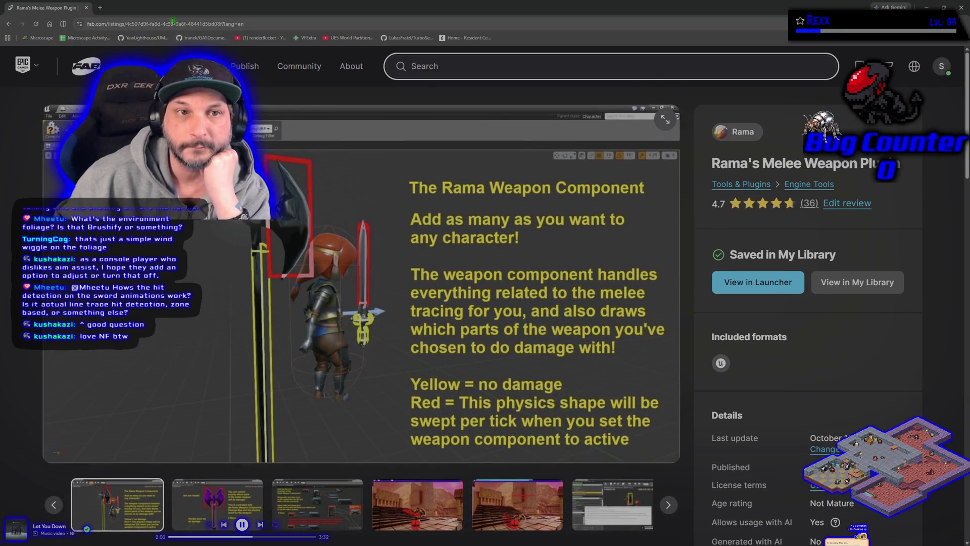
pyautogui.click(173, 23)
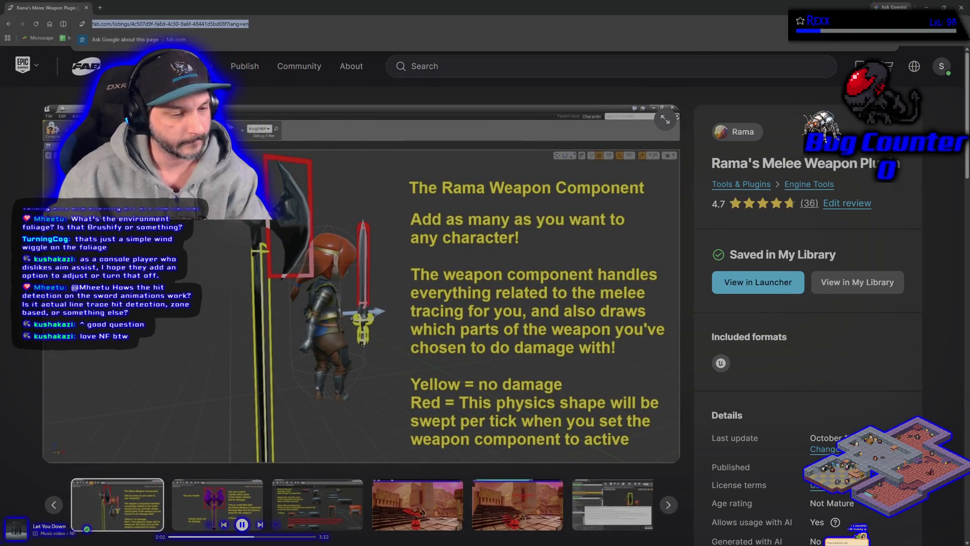
pyautogui.press('Escape')
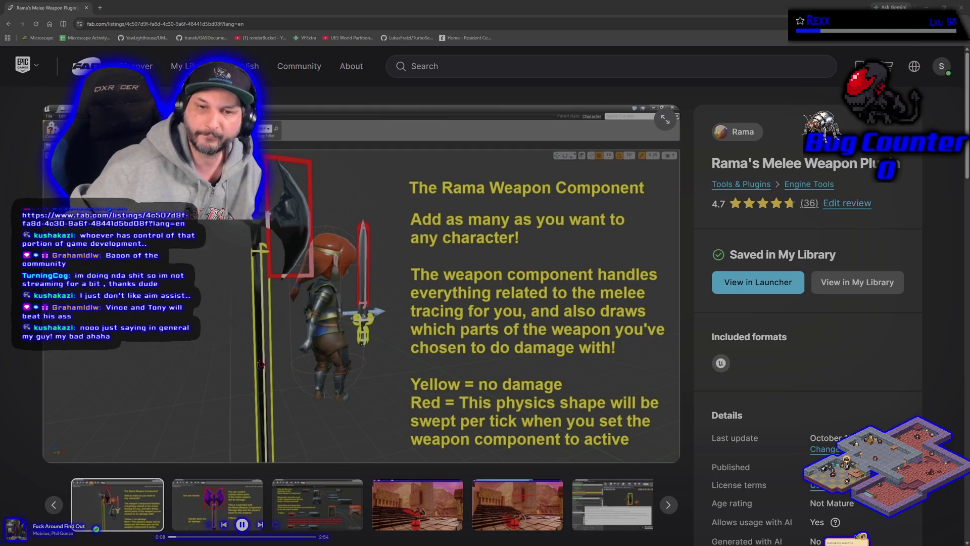
pyautogui.click(89, 10)
pyautogui.click(87, 7)
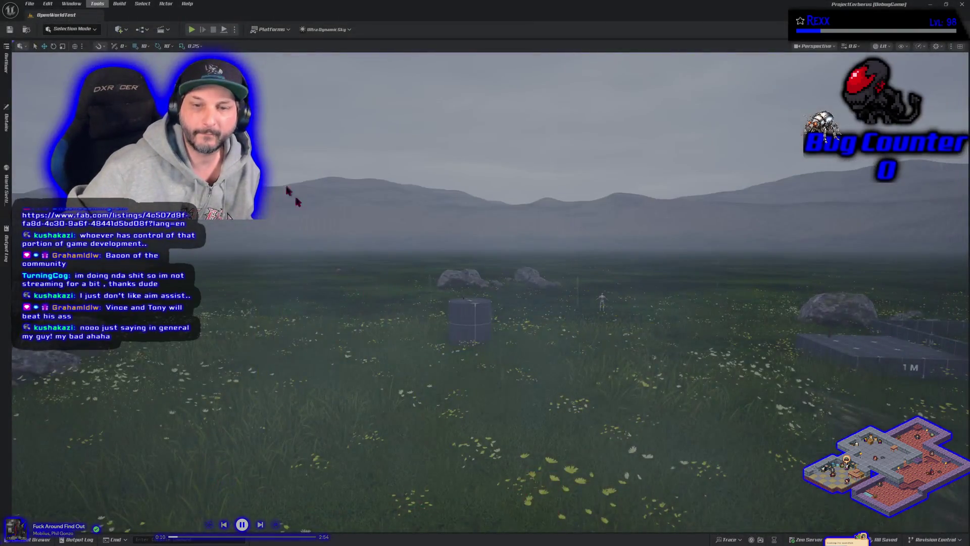
# - Rotate the view toward the fenced area, then switch to SandboxCharacter.h in Rider at line 52
pyautogui.moveTo(485, 272)
pyautogui.mouseDown()
pyautogui.moveTo(596, 313)
pyautogui.moveTo(495, 253)
pyautogui.moveTo(530, 217)
pyautogui.moveTo(470, 276)
pyautogui.moveTo(425, 283)
pyautogui.mouseUp()
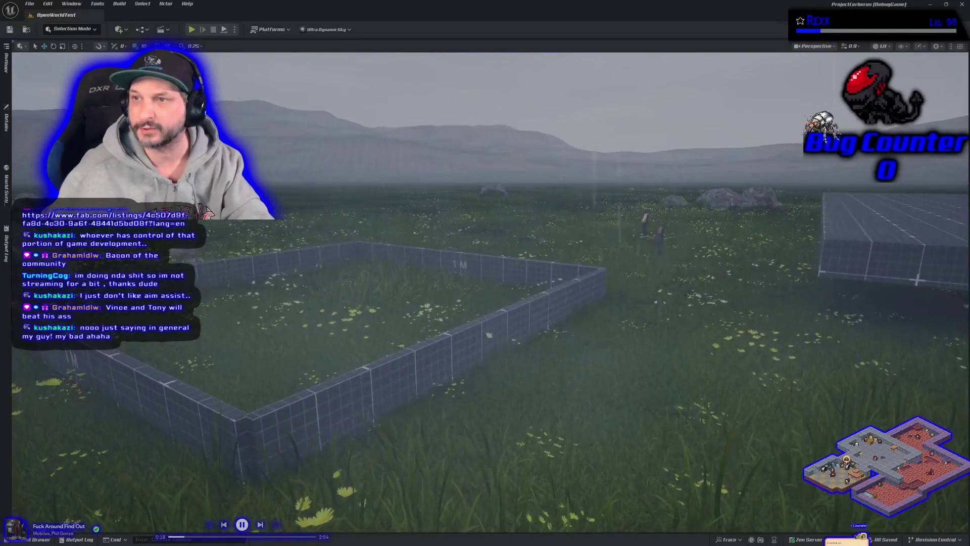
pyautogui.hotkey('alt', 'Tab')
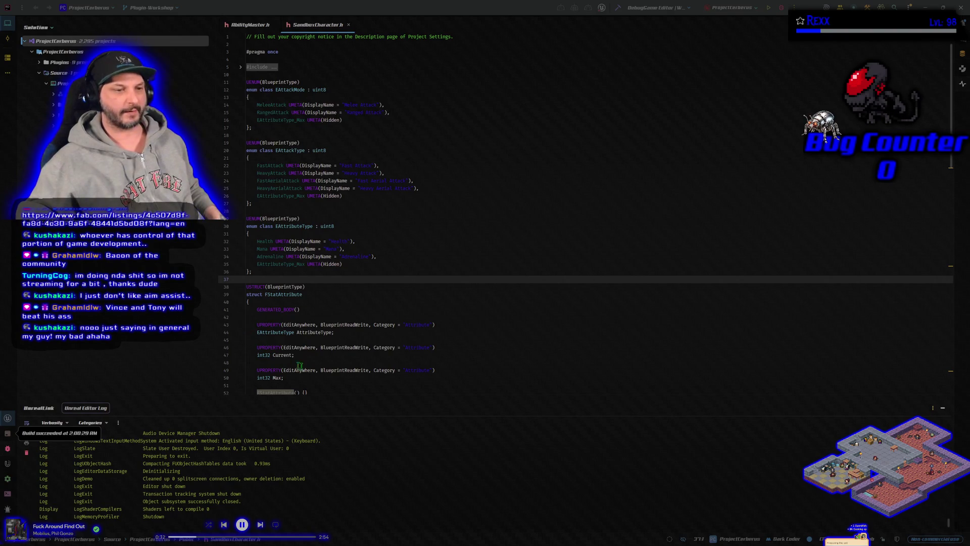
pyautogui.click(346, 391)
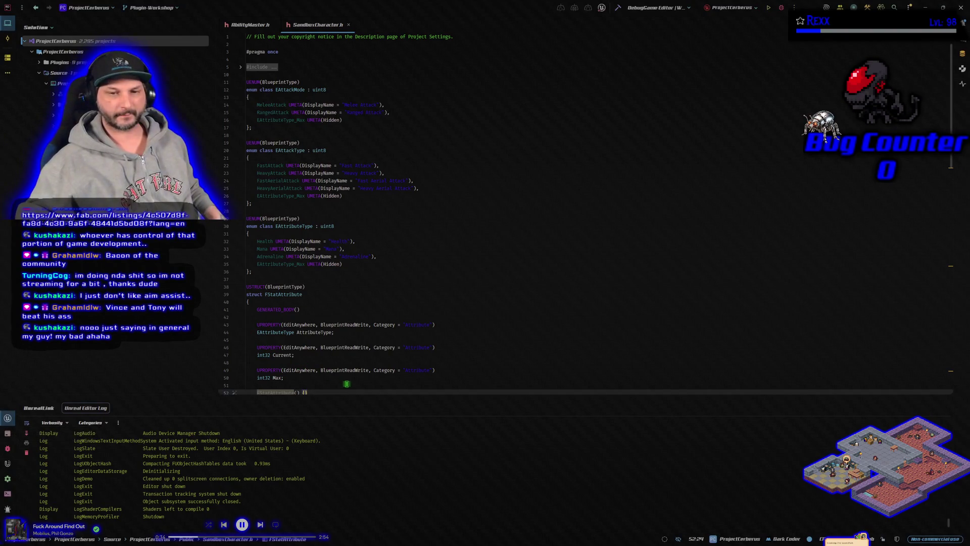
# - Look over the FStatAttribute struct around lines 51–57, then close Rider
pyautogui.click(342, 384)
pyautogui.scroll(-3, 340, 378)
pyautogui.click(319, 360)
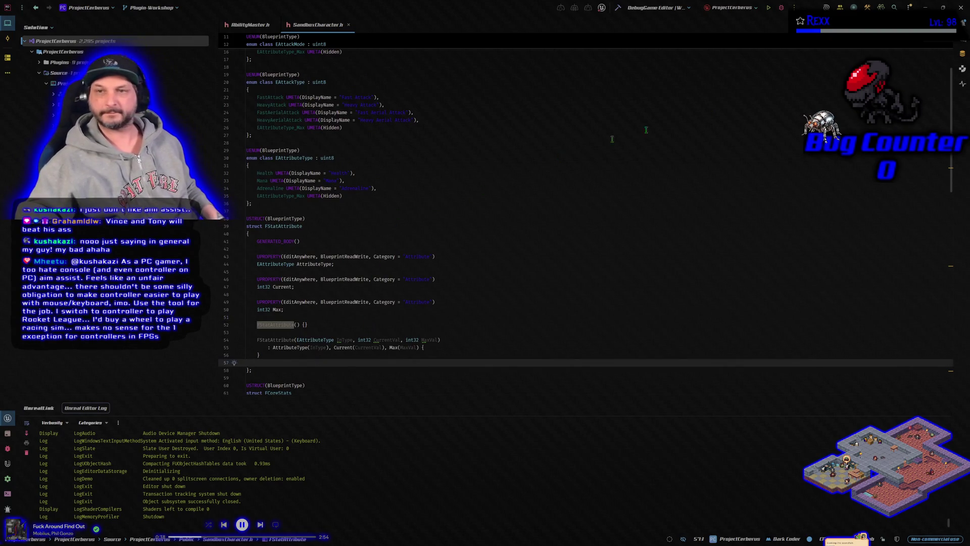
pyautogui.click(960, 8)
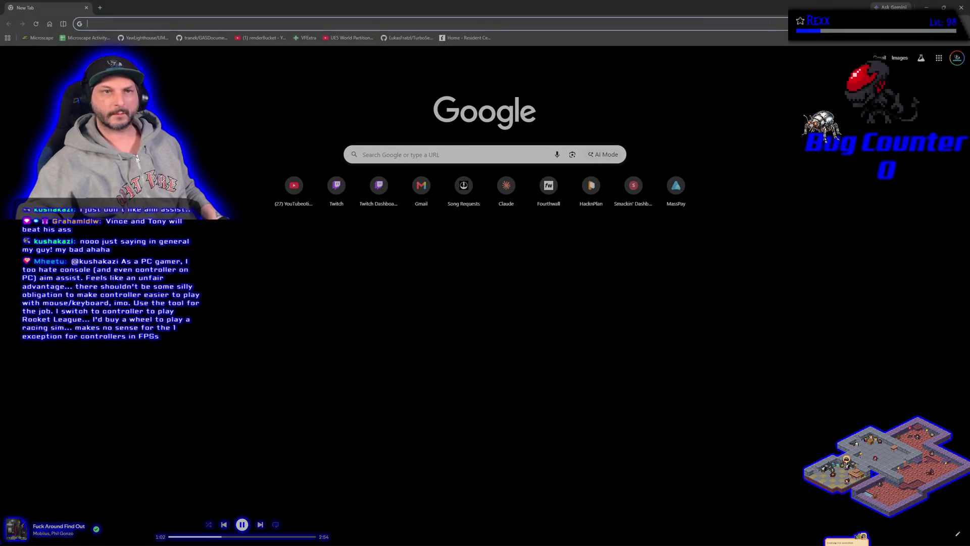
# - Close the blank New Tab browser window
pyautogui.click(86, 9)
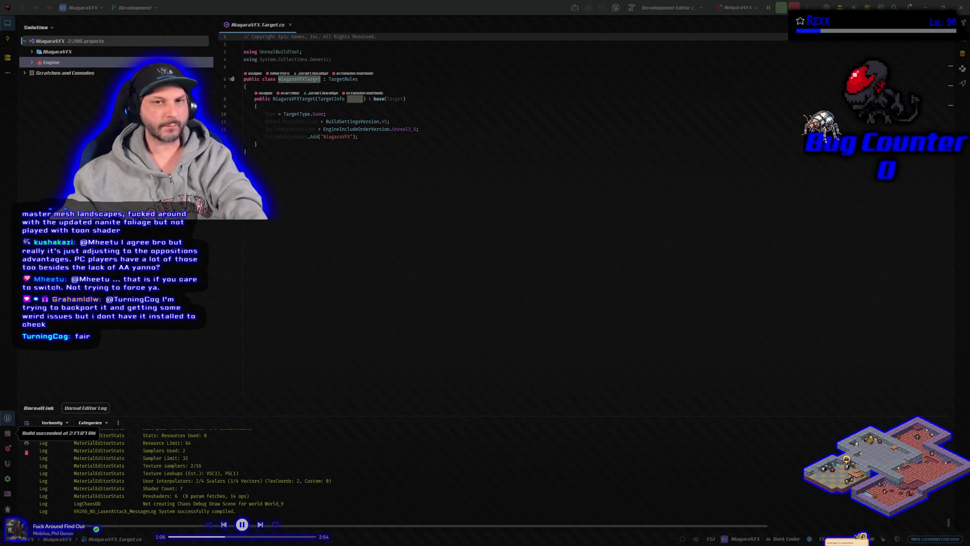
# - Return to Unreal Editor on the NiagaraSkills level and show the VFX spawner's properties
pyautogui.hotkey('alt', 'Tab')
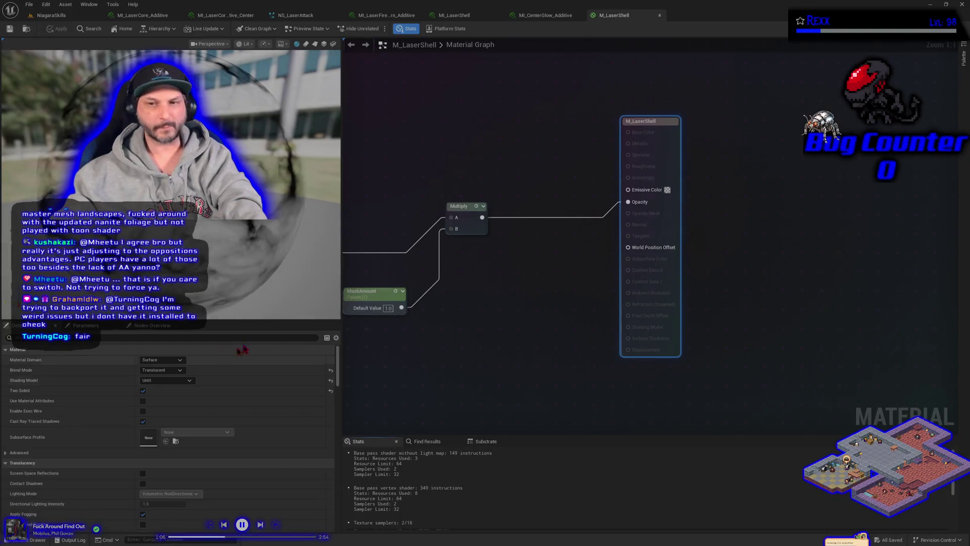
pyautogui.click(51, 19)
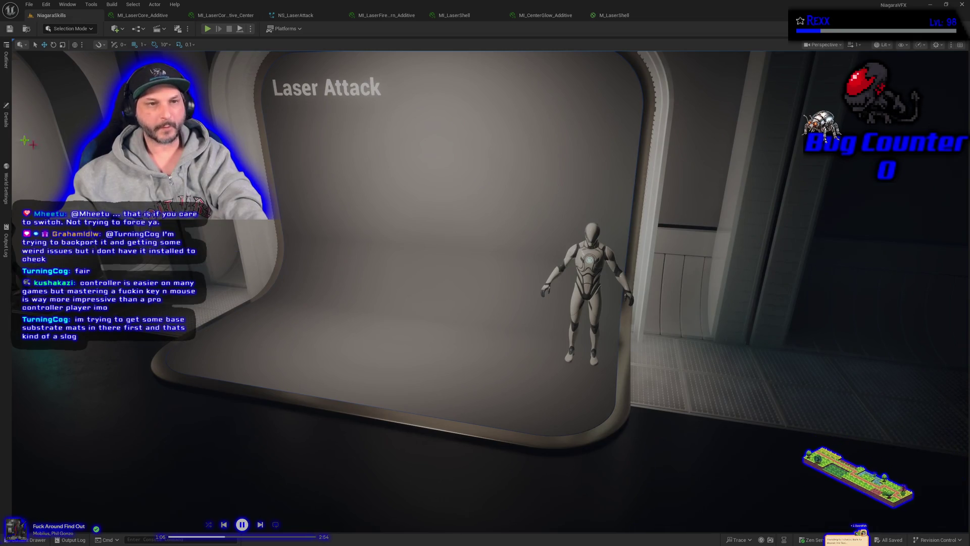
pyautogui.click(6, 119)
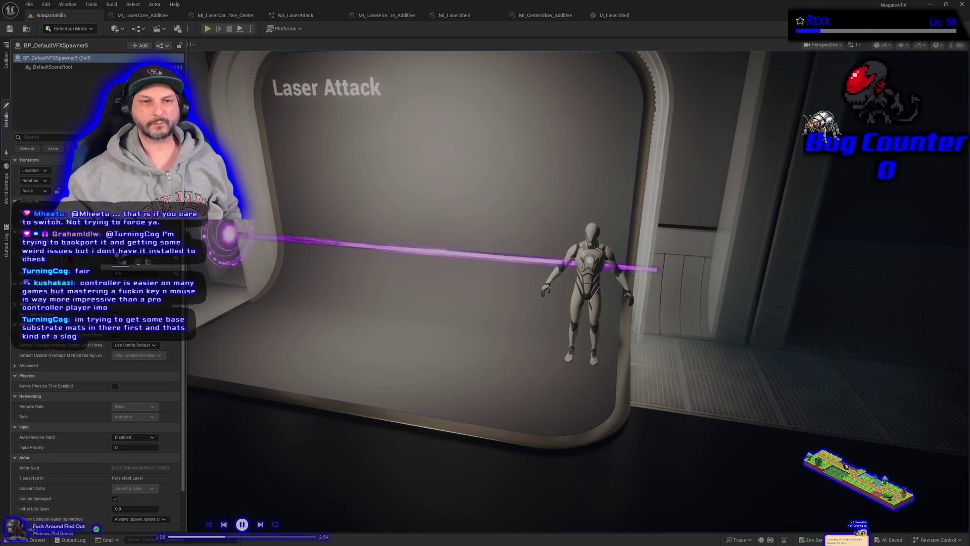
pyautogui.scroll(5, 505, 253)
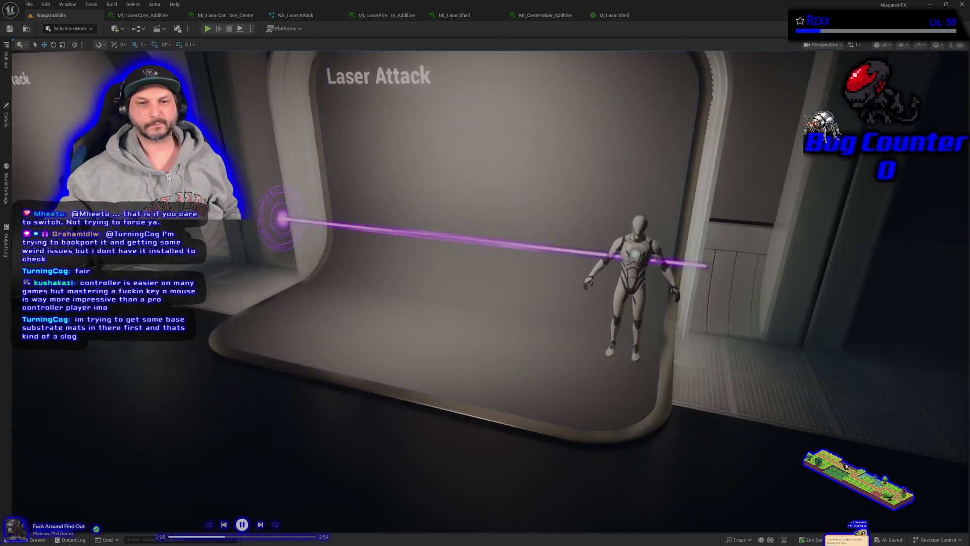
pyautogui.scroll(5, 485, 291)
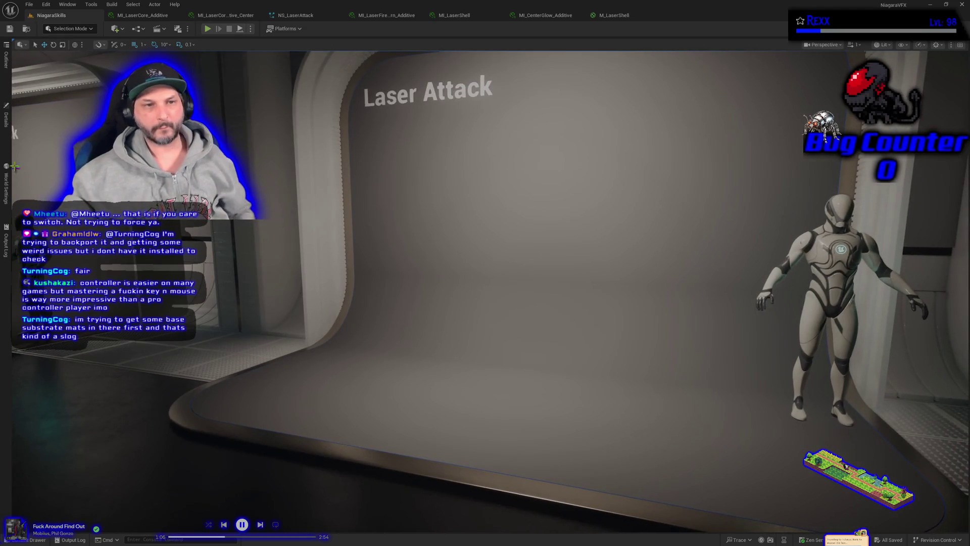
pyautogui.click(6, 119)
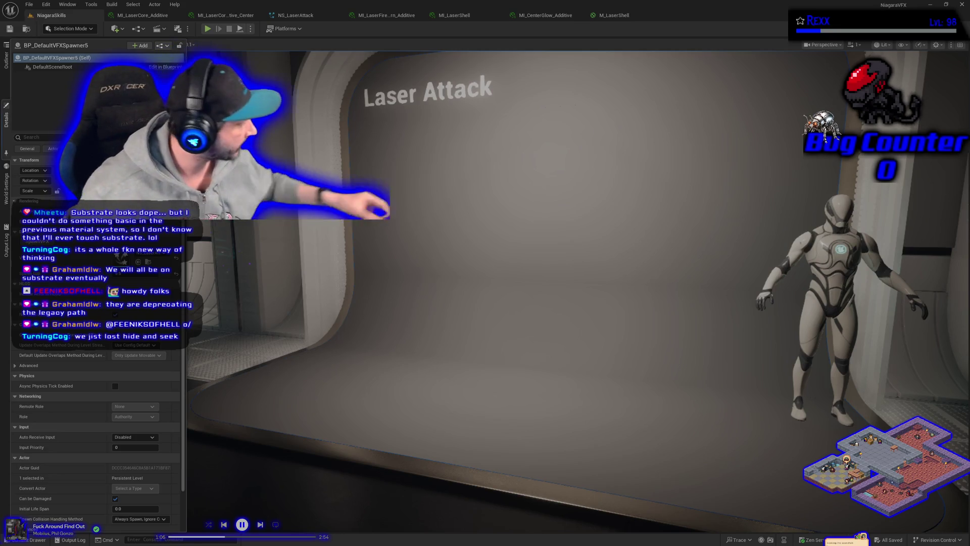
# - Switch to the browser and go to the Microscape game page
pyautogui.hotkey('alt', 'Tab')
pyautogui.click(44, 38)
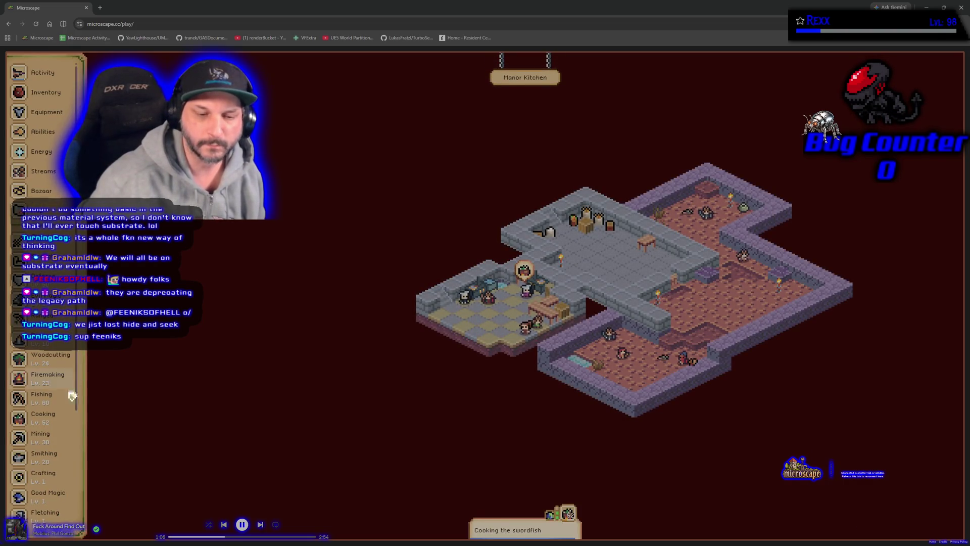
# - View Microscape's live streams, close its tab, and open the MI_LaserCore_Additive material instance
pyautogui.click(43, 171)
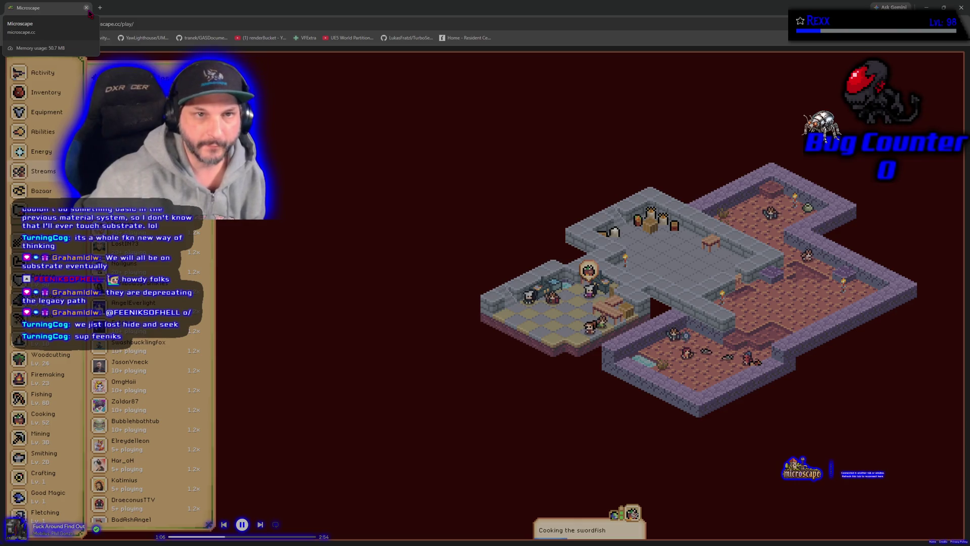
pyautogui.click(88, 11)
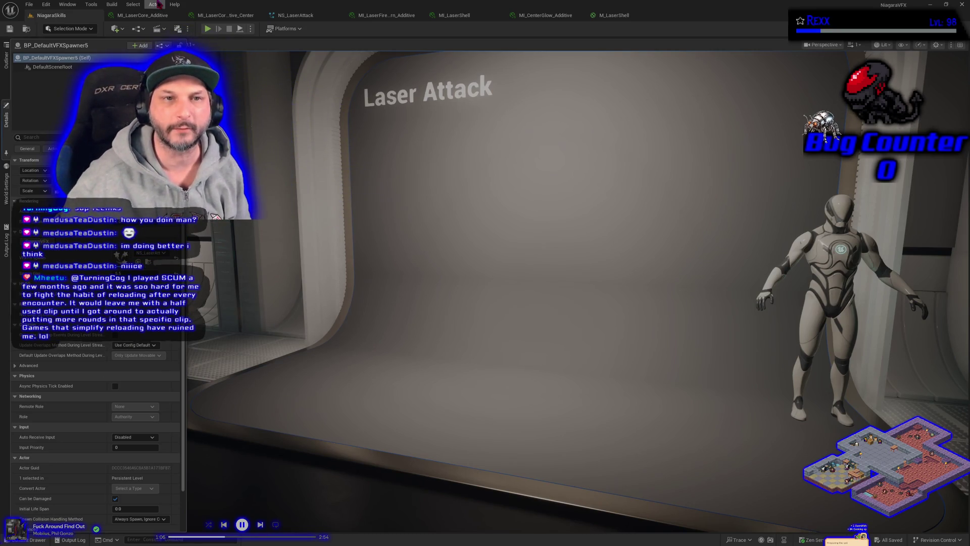
pyautogui.click(141, 15)
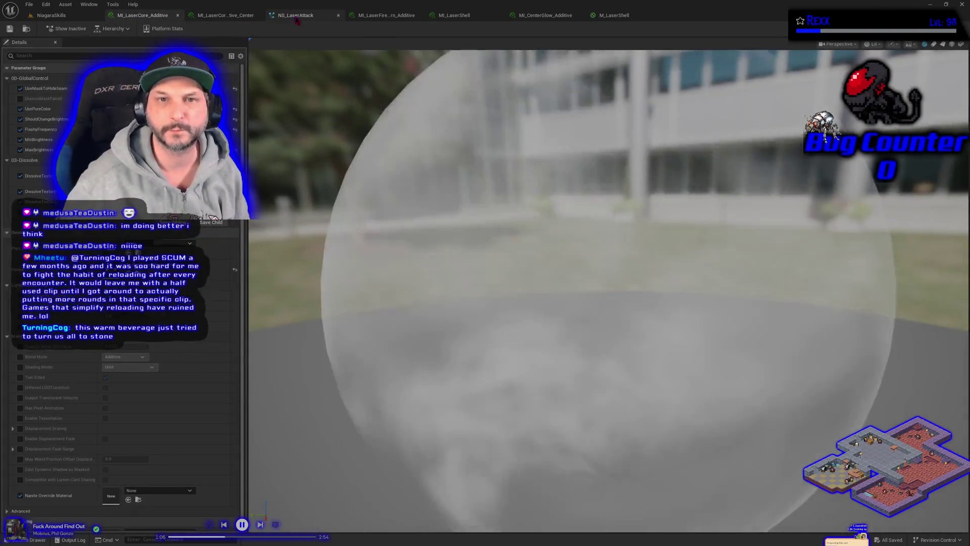
# - Open NS_LaserAttack, select the Laser Outer Core emitter, and show its Initialize Particle settings
pyautogui.click(296, 15)
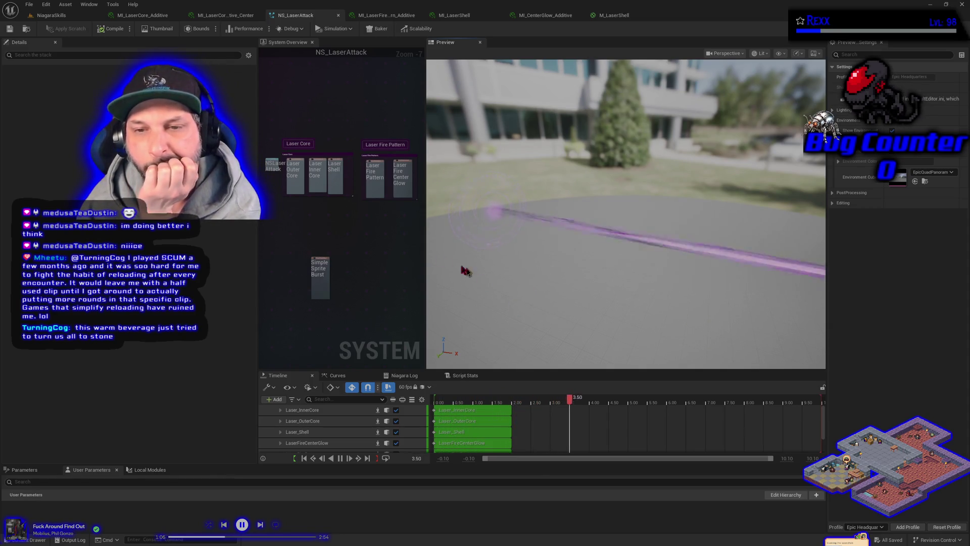
pyautogui.click(301, 185)
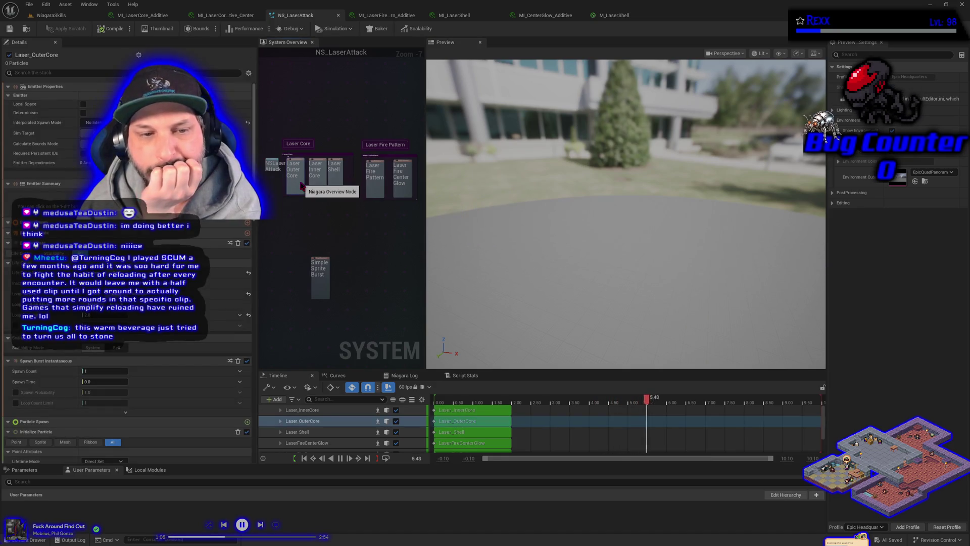
pyautogui.scroll(3, 301, 186)
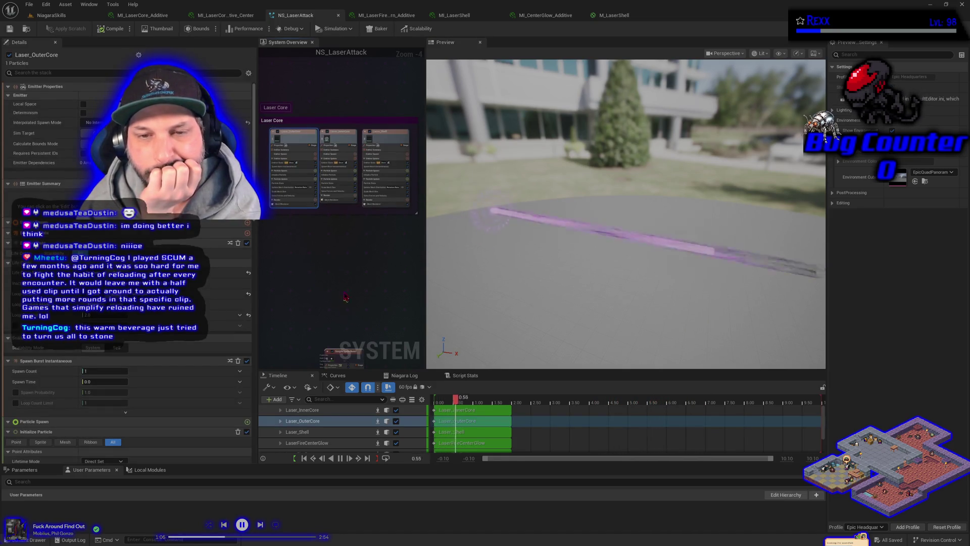
pyautogui.scroll(2, 302, 227)
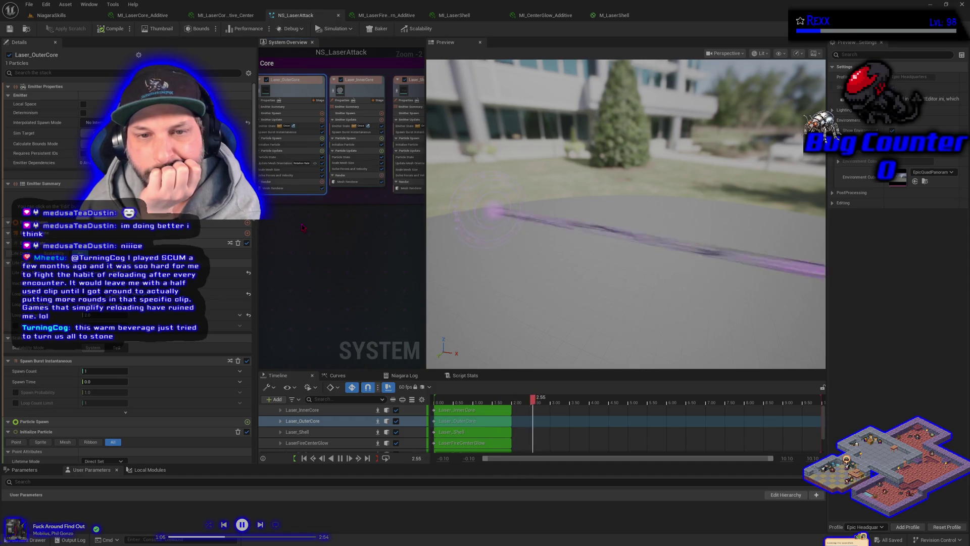
pyautogui.click(278, 145)
# - Set the outer core colour to hex 9C0000FF at full value, with brightness V of 10
pyautogui.click(111, 148)
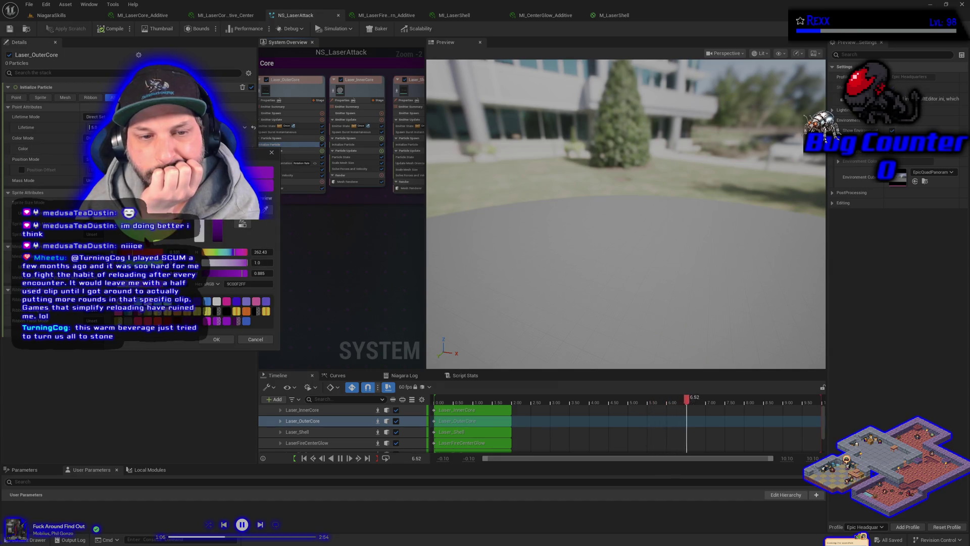
pyautogui.write('9C0000FF')
pyautogui.press('Return')
pyautogui.moveTo(217, 272); pyautogui.dragTo(247, 272)
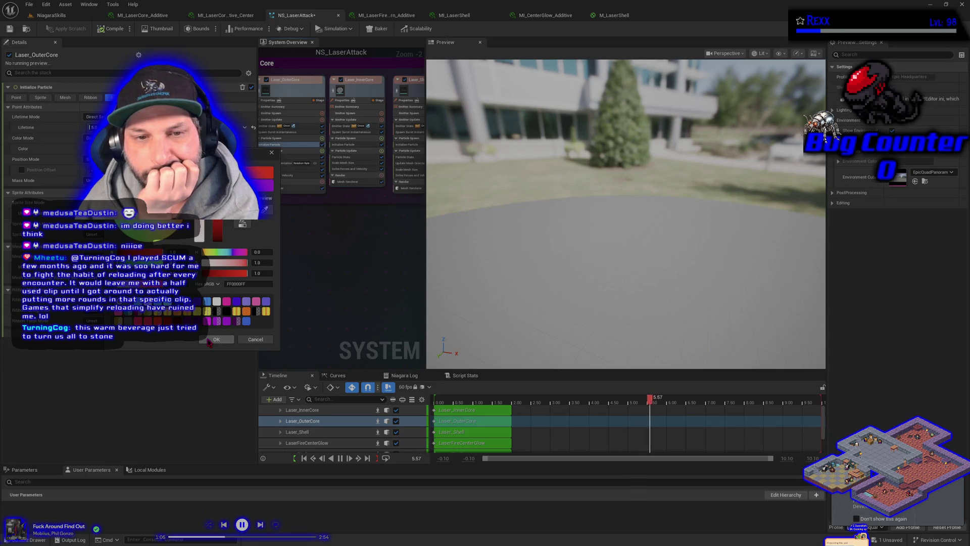
pyautogui.click(258, 273)
pyautogui.write('10')
pyautogui.press('Return')
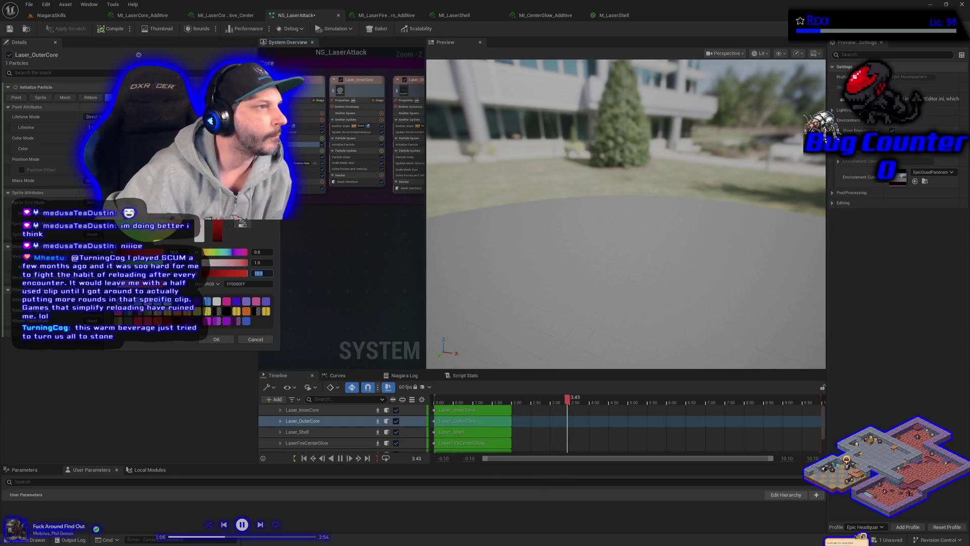
pyautogui.hotkey('alt', 'Tab')
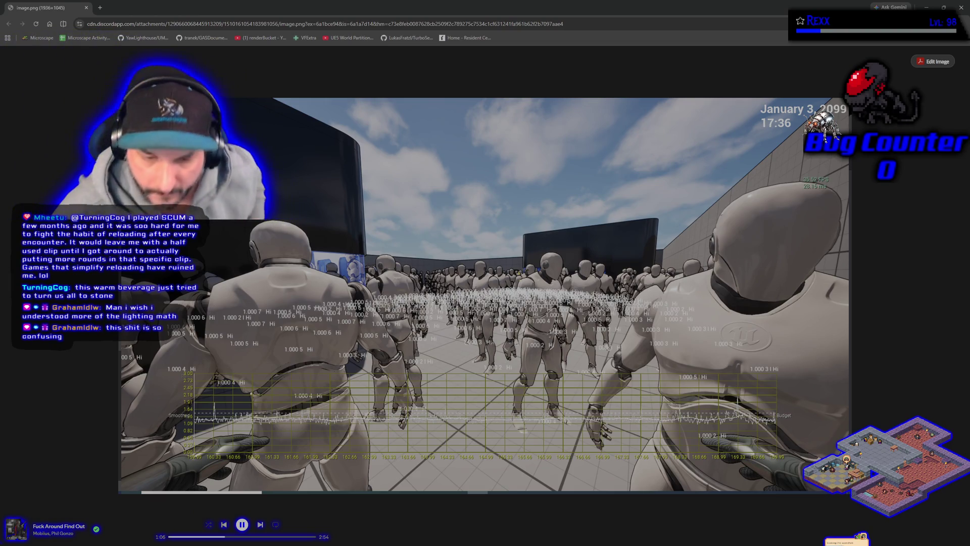
# - Close the browser tab with the shared crowd-demo image.png to get back to Unreal Editor
pyautogui.click(86, 7)
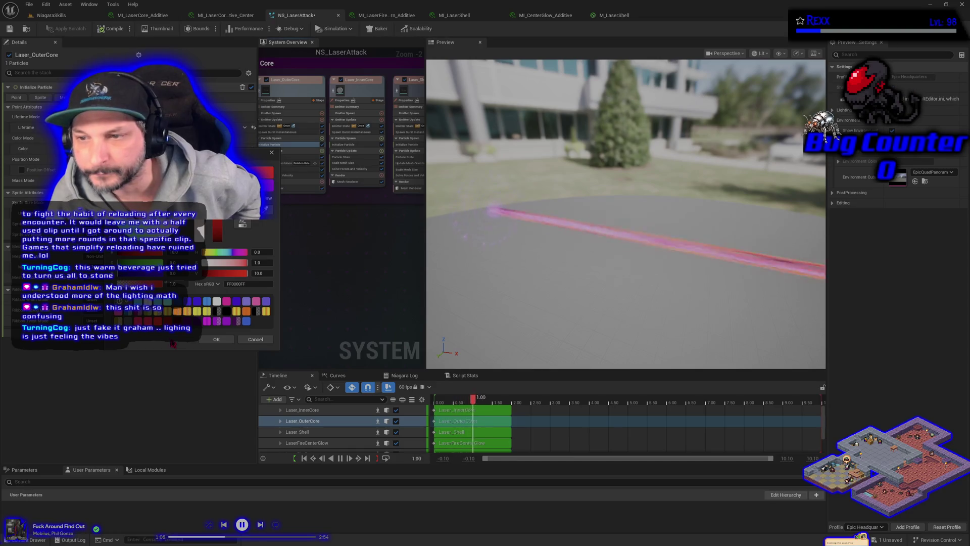
# - Confirm the bright red Laser_OuterCore colour, then undo its paste onto Laser_InnerCore's Initialize Particle
pyautogui.click(215, 339)
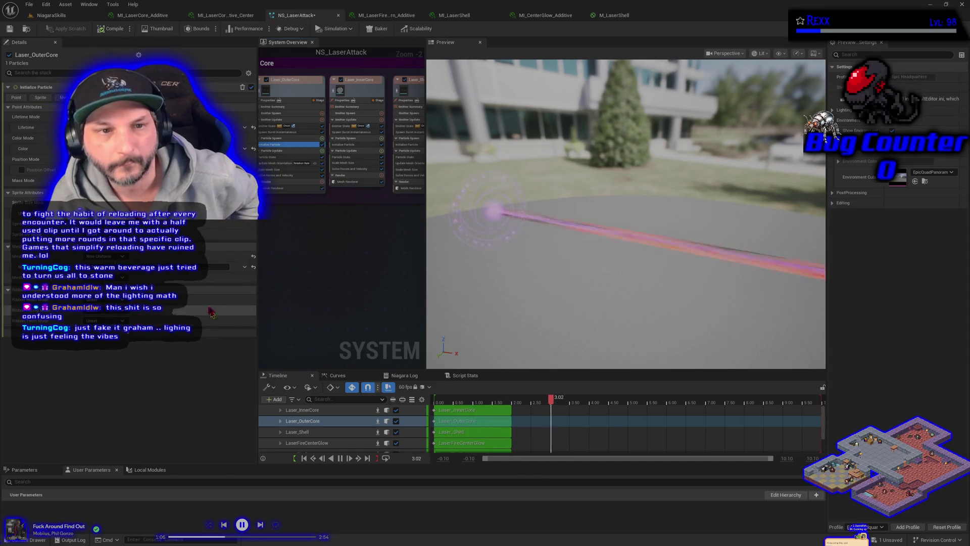
pyautogui.rightClick(53, 147)
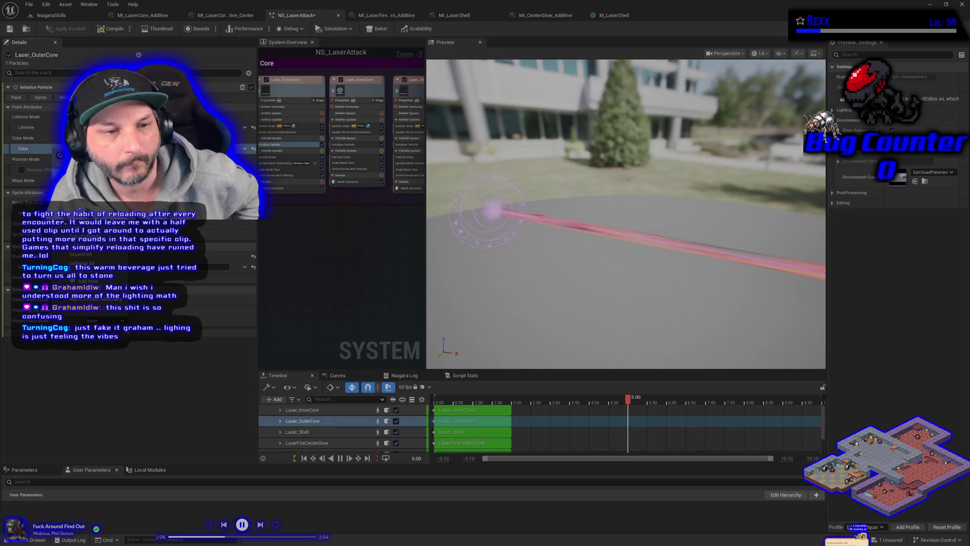
pyautogui.click(352, 146)
pyautogui.rightClick(51, 148)
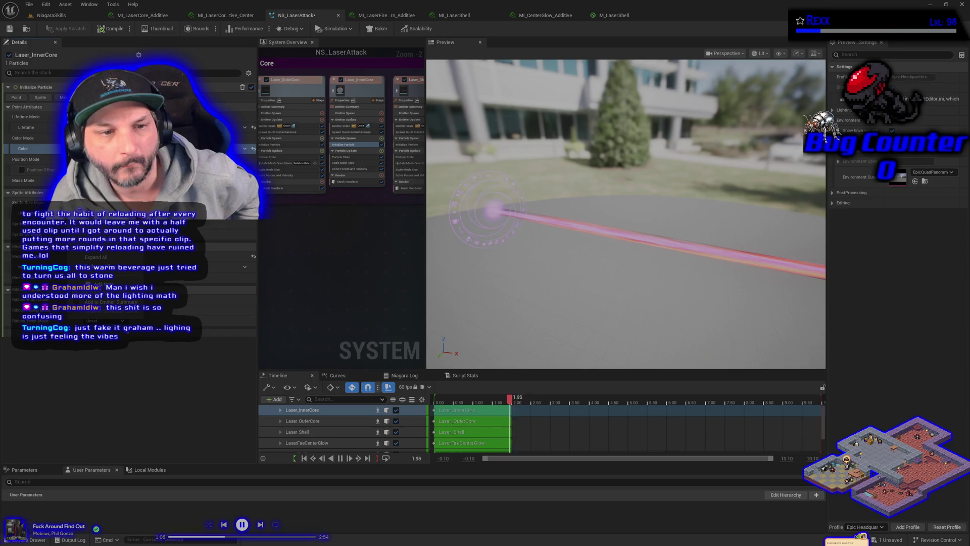
pyautogui.press('Escape')
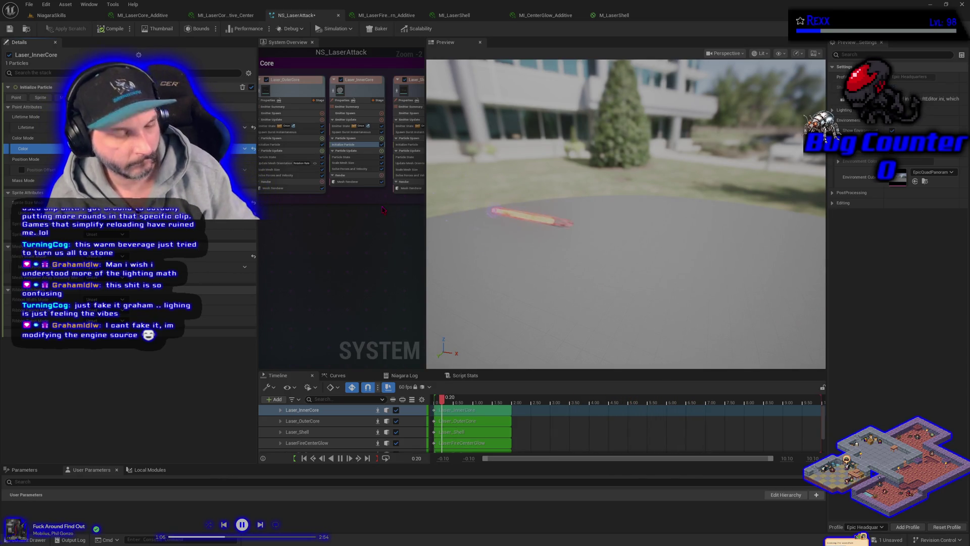
pyautogui.hotkey('ctrl', 'z')
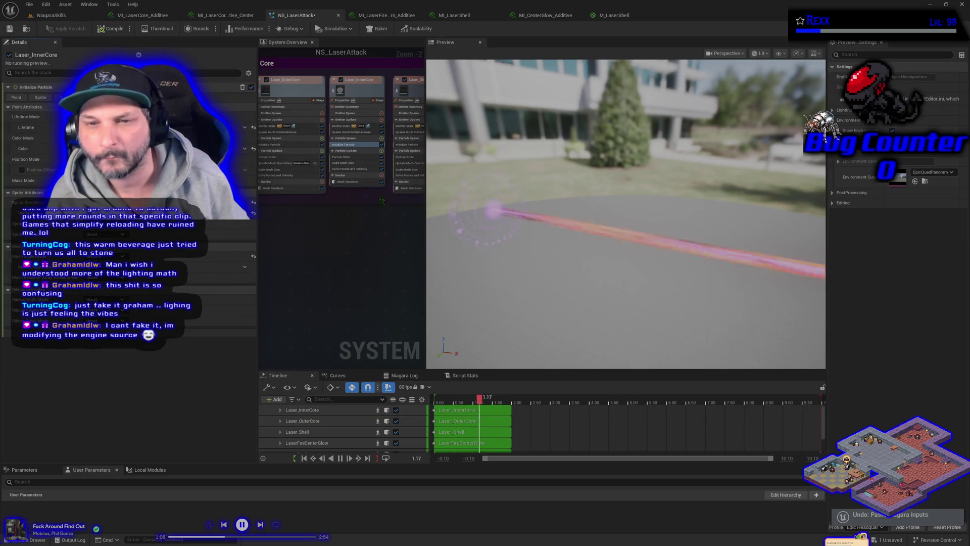
# - Set Laser_InnerCore's Initialize Particle colour to pure red with saturation 1 and value 10
pyautogui.click(151, 148)
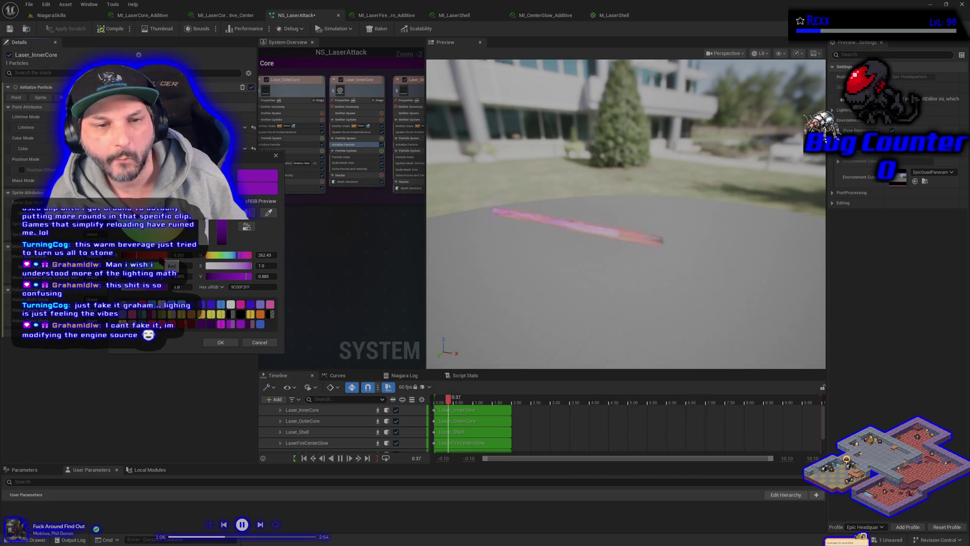
pyautogui.moveTo(151, 254)
pyautogui.mouseDown()
pyautogui.moveTo(169, 255)
pyautogui.moveTo(121, 276)
pyautogui.mouseUp()
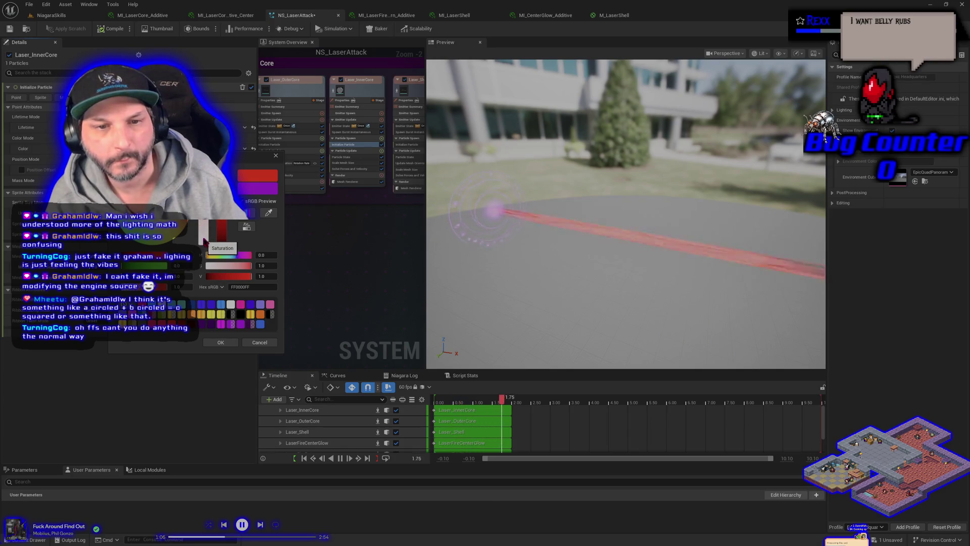
pyautogui.moveTo(222, 265); pyautogui.dragTo(203, 265)
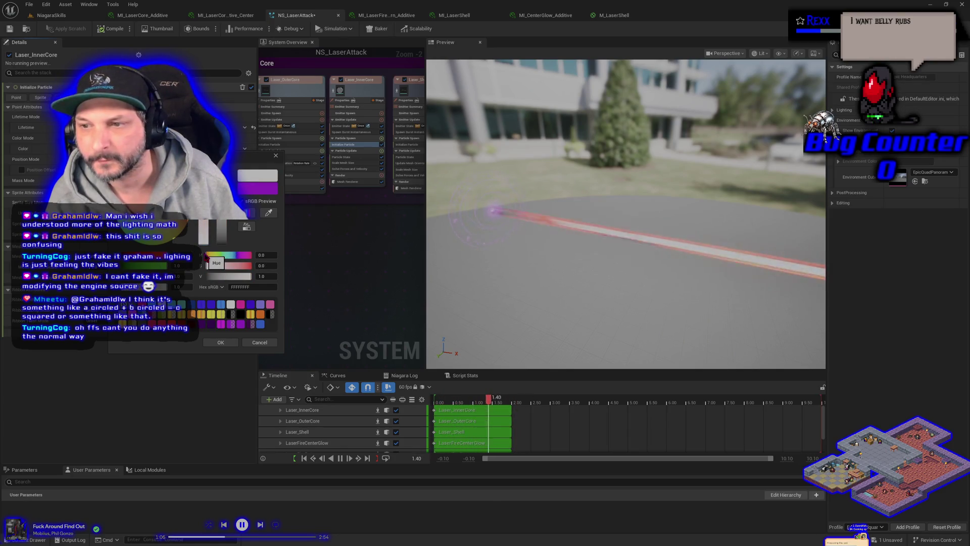
pyautogui.moveTo(206, 265); pyautogui.dragTo(252, 265)
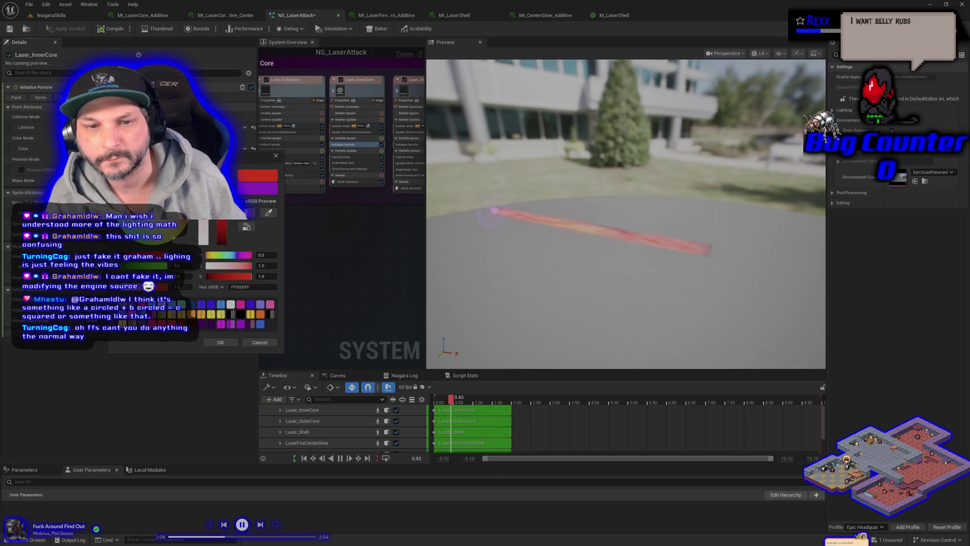
pyautogui.click(262, 265)
pyautogui.write('1')
pyautogui.press('Tab')
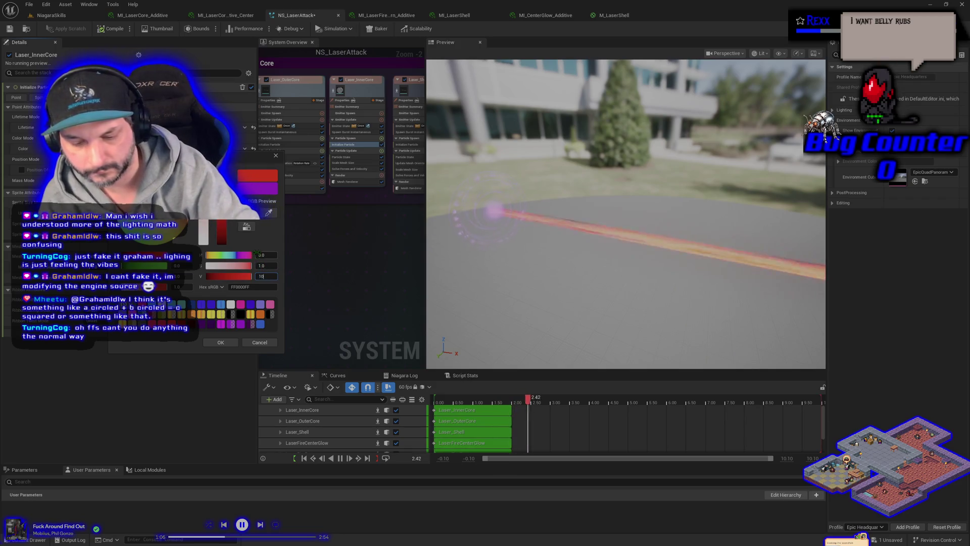
pyautogui.write('10')
pyautogui.press('Return')
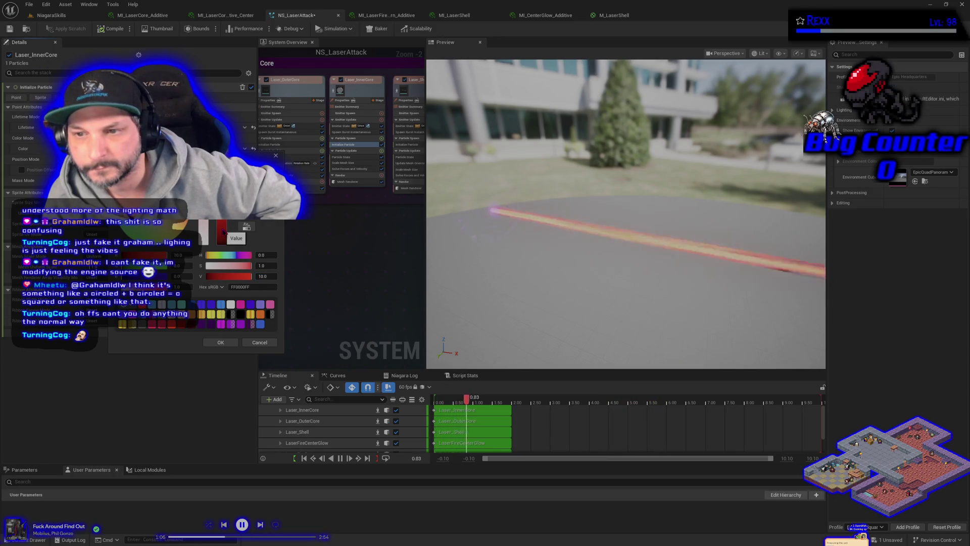
# - Try other brightness and hue values, then settle on red at intensity 10 and accept it
pyautogui.moveTo(223, 231); pyautogui.dragTo(222, 230)
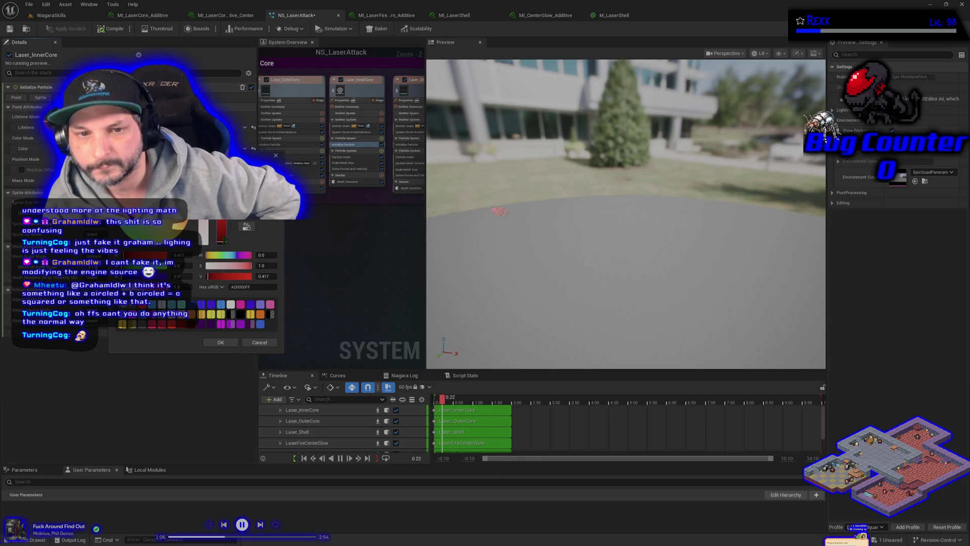
pyautogui.moveTo(225, 245); pyautogui.dragTo(224, 243)
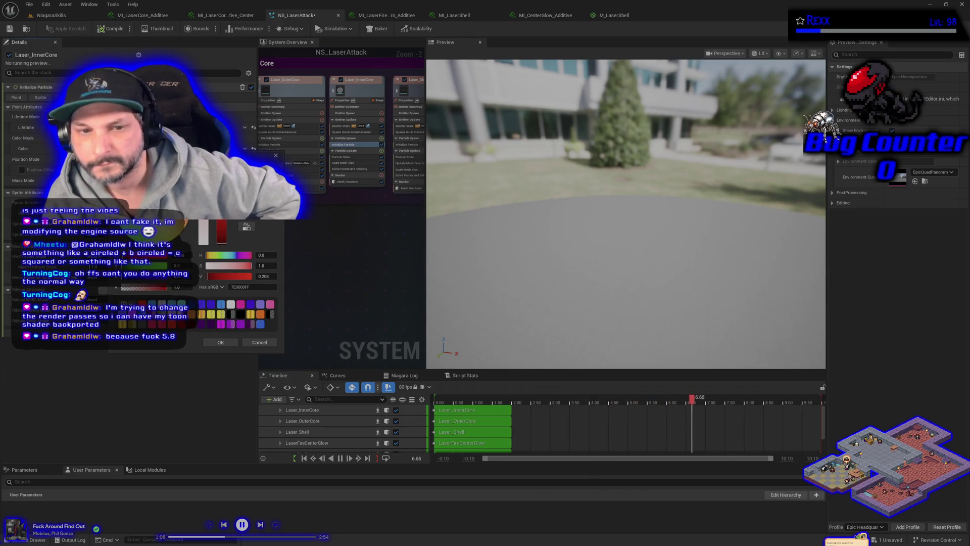
pyautogui.click(209, 266)
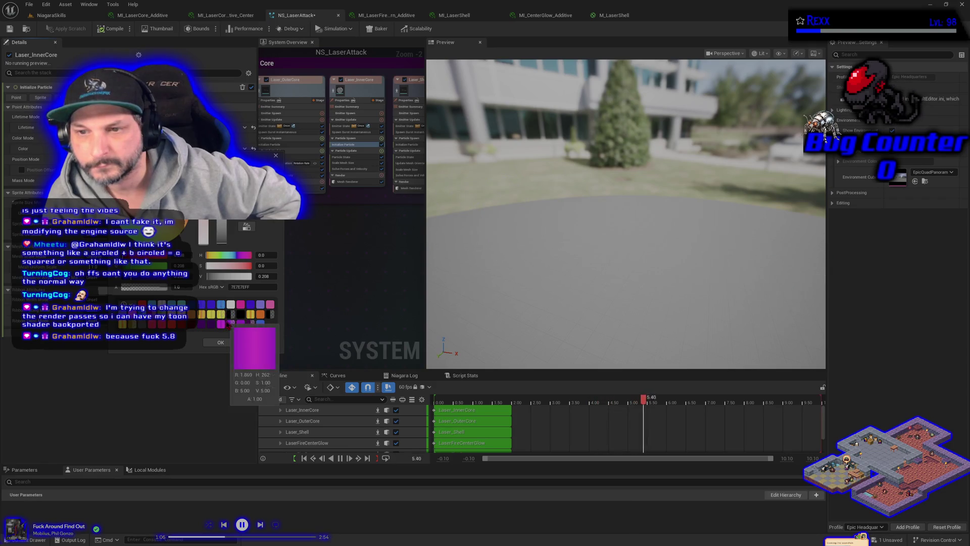
pyautogui.click(164, 228)
pyautogui.click(137, 267)
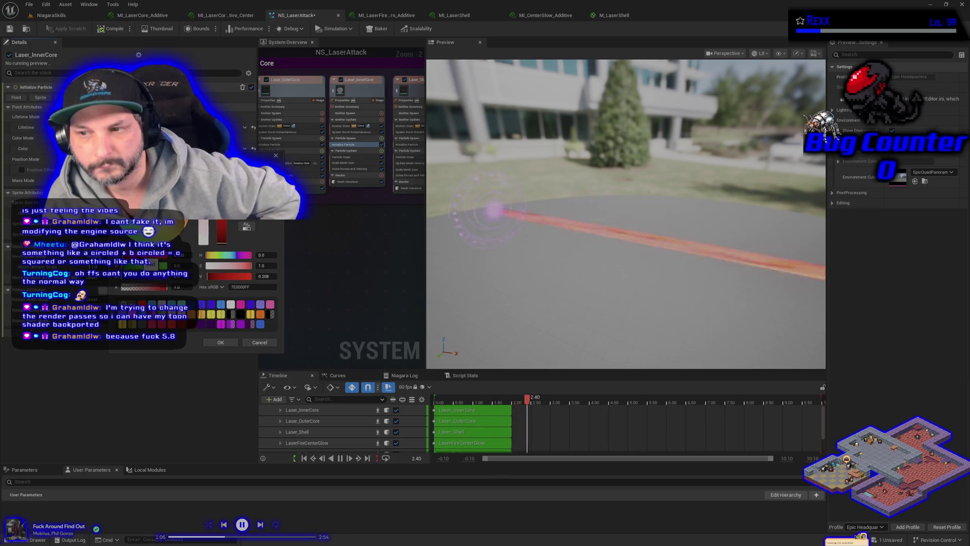
pyautogui.write('10')
pyautogui.press('Return')
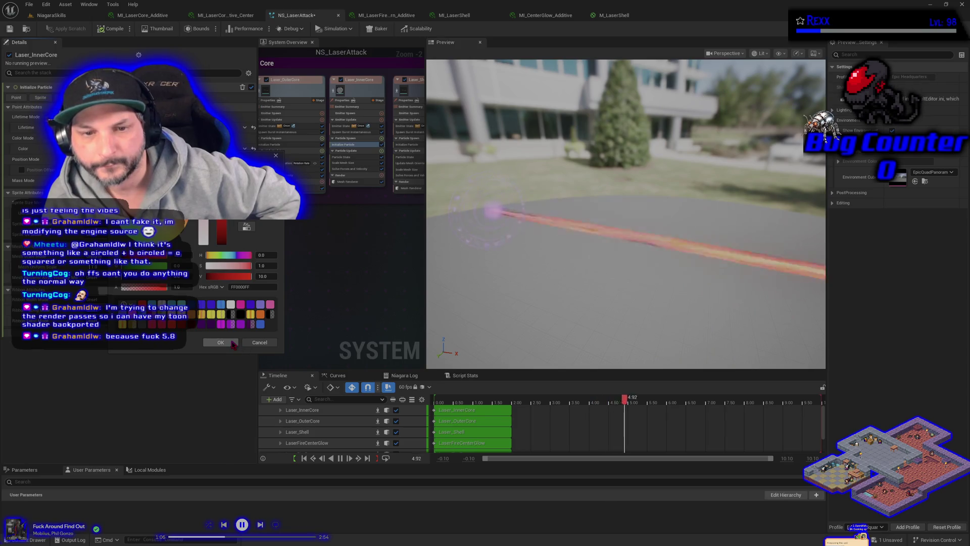
pyautogui.click(222, 343)
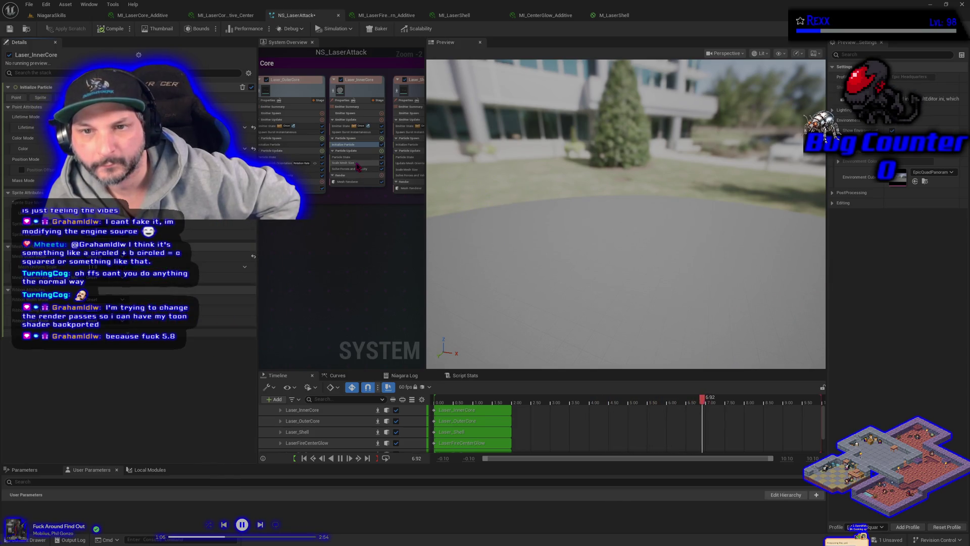
pyautogui.click(403, 145)
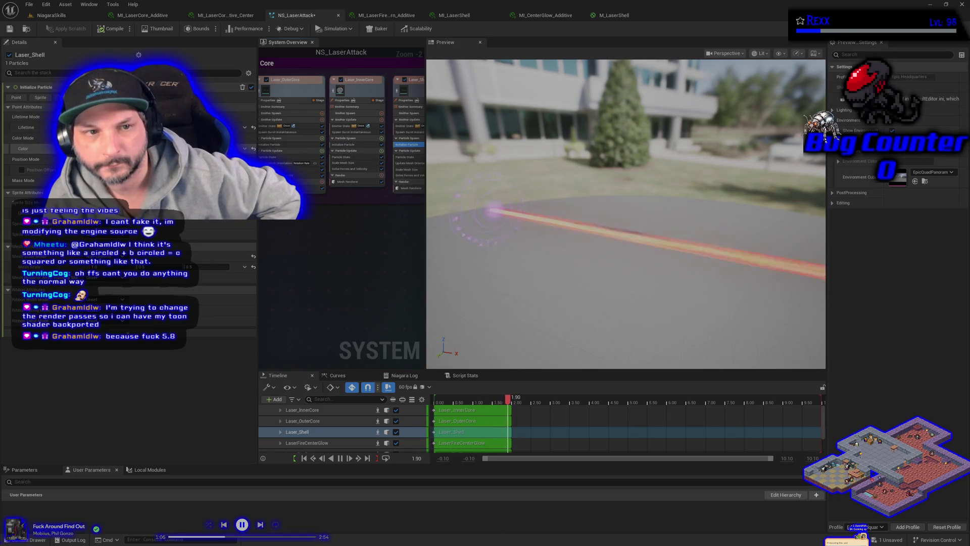
# - Inspect Color on Laser_Shell, LaserFirePattern and LaserFireCenterGlow, then centre LaserFireCenterGlow in the overview
pyautogui.rightClick(83, 149)
pyautogui.press('Escape')
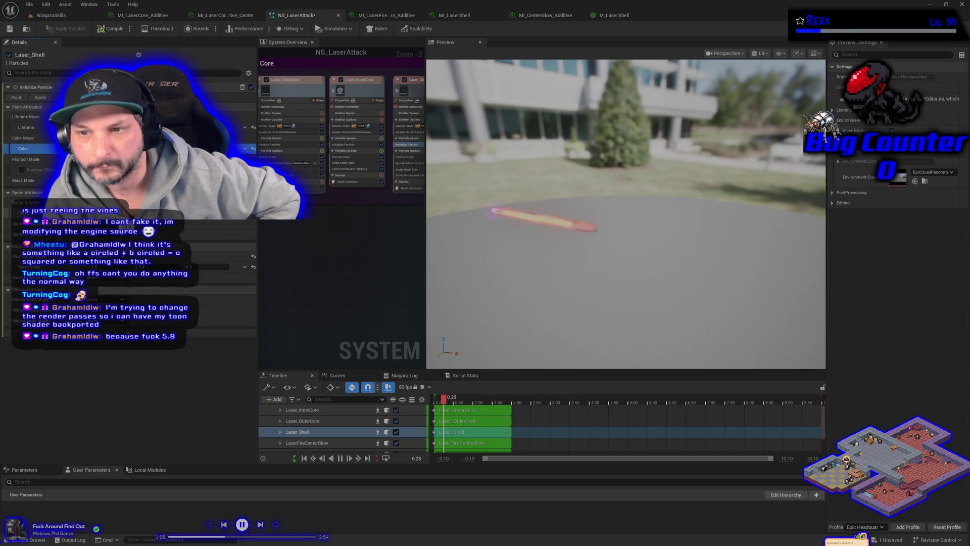
pyautogui.moveTo(373, 240); pyautogui.dragTo(256, 215)
pyautogui.click(323, 165)
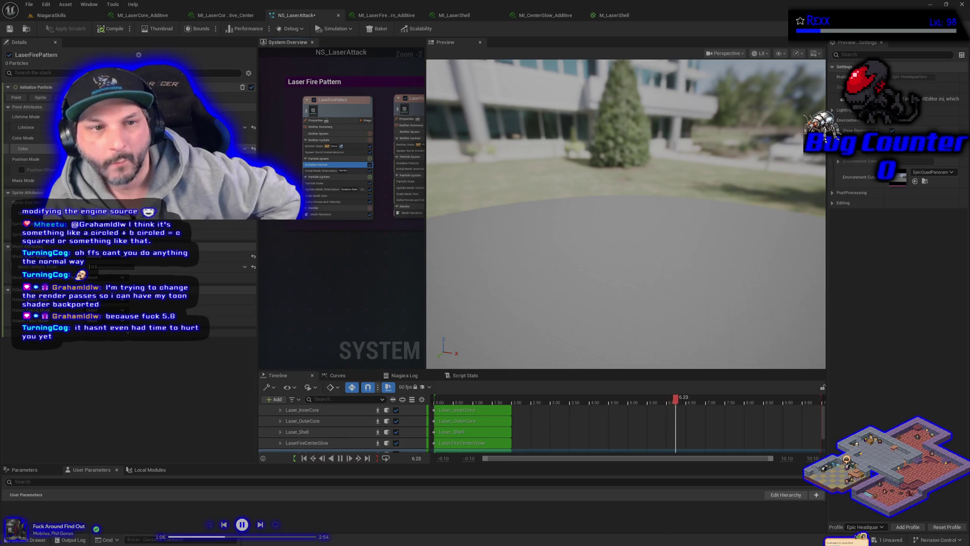
pyautogui.rightClick(79, 252)
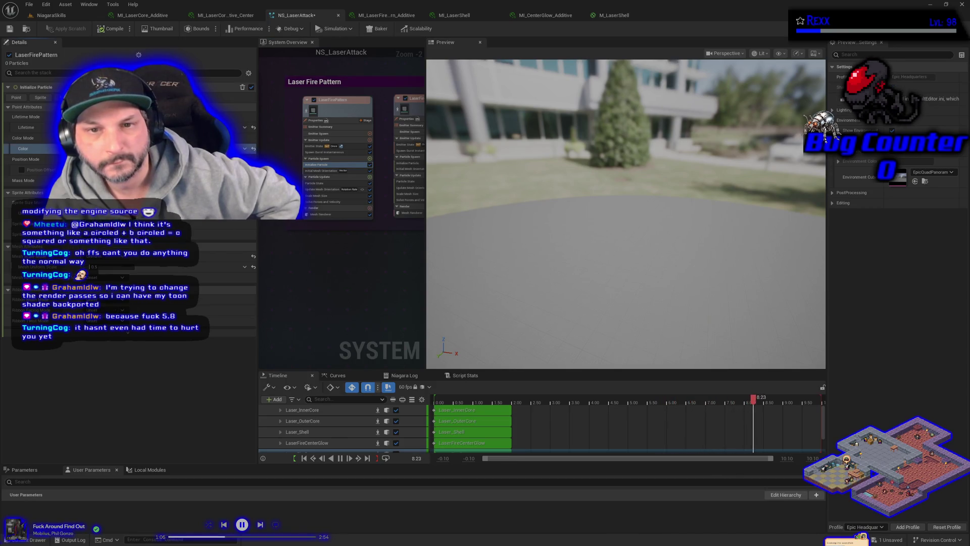
pyautogui.click(408, 163)
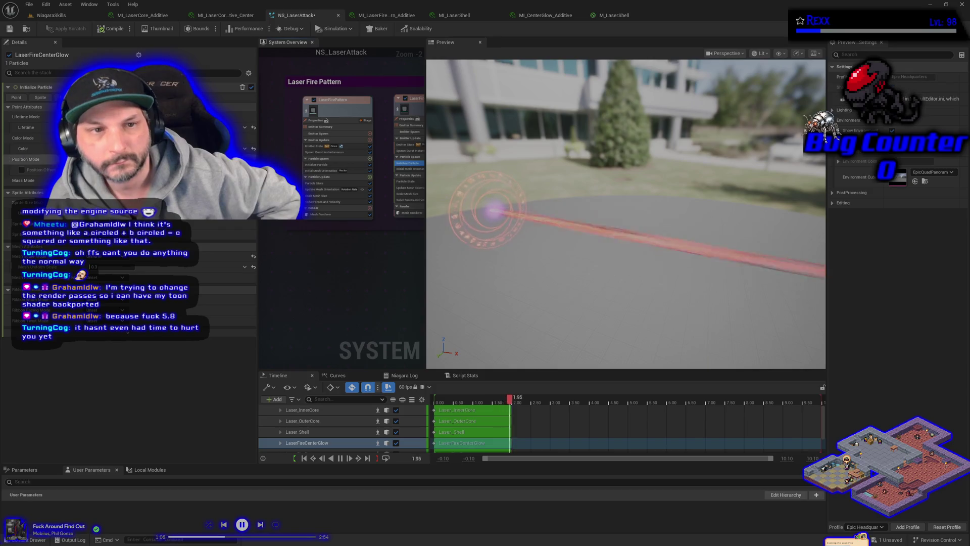
pyautogui.rightClick(74, 149)
pyautogui.press('Escape')
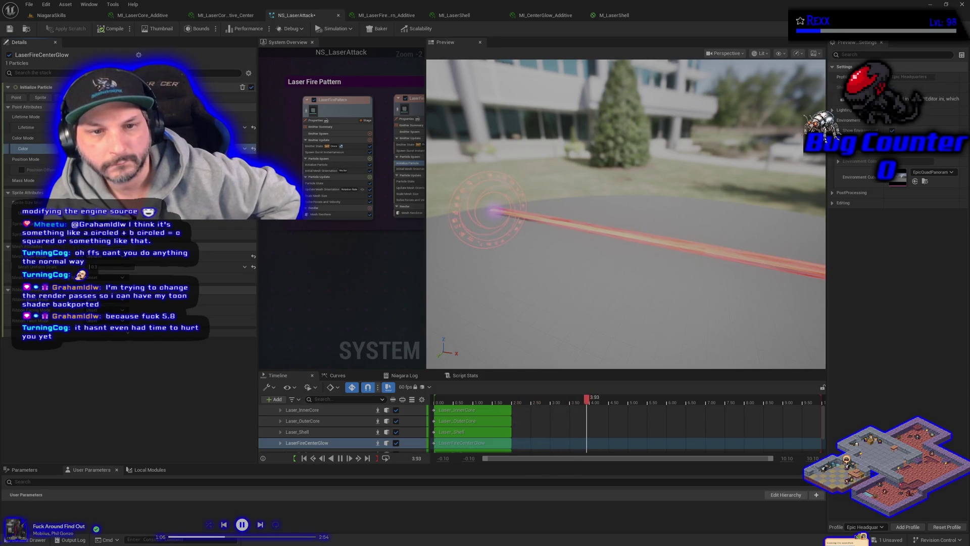
pyautogui.moveTo(393, 260); pyautogui.dragTo(309, 256)
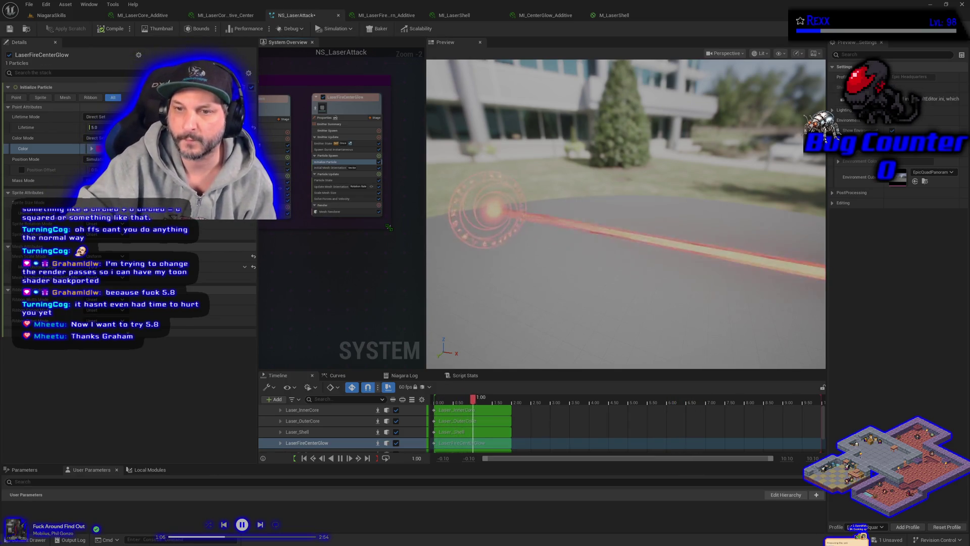
# - Review the LaserFireCenterGlow and LaserFirePattern mesh rendering and Initialize Particle settings
pyautogui.scroll(-3, 391, 243)
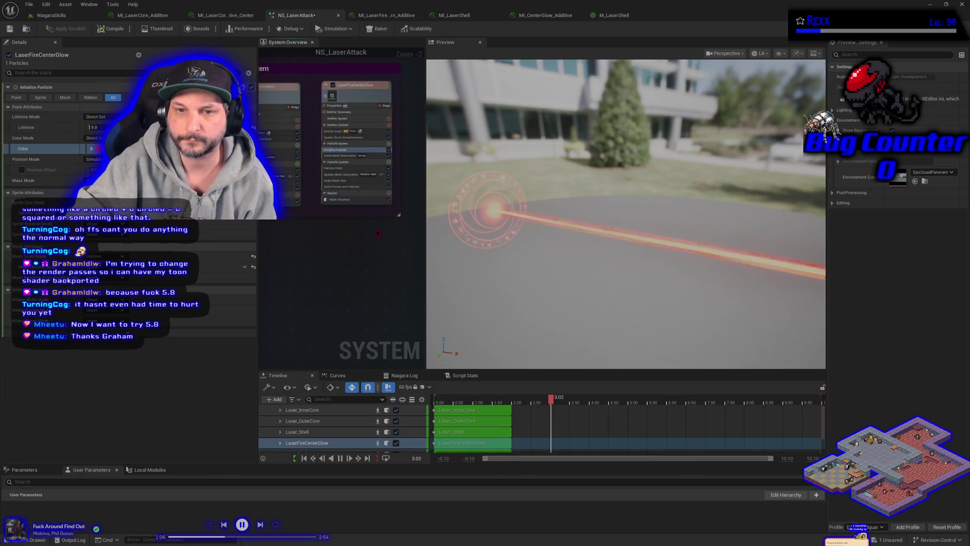
pyautogui.scroll(4, 369, 293)
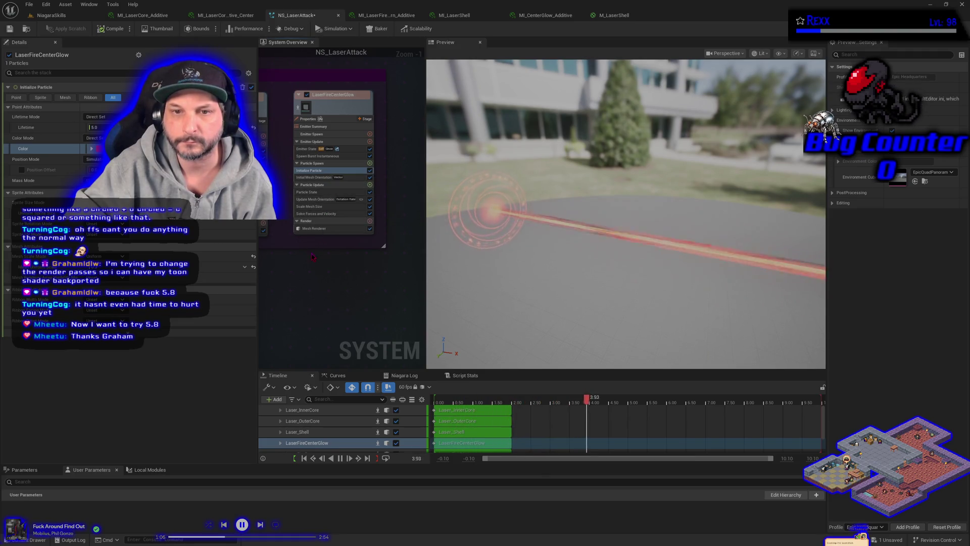
pyautogui.click(315, 229)
pyautogui.moveTo(313, 285); pyautogui.dragTo(404, 283)
pyautogui.moveTo(318, 251); pyautogui.dragTo(339, 261)
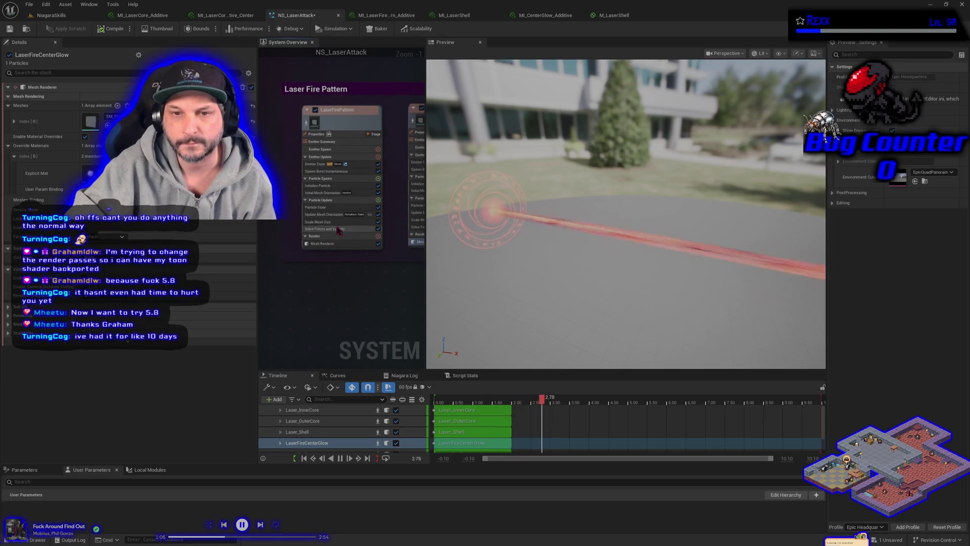
pyautogui.click(318, 186)
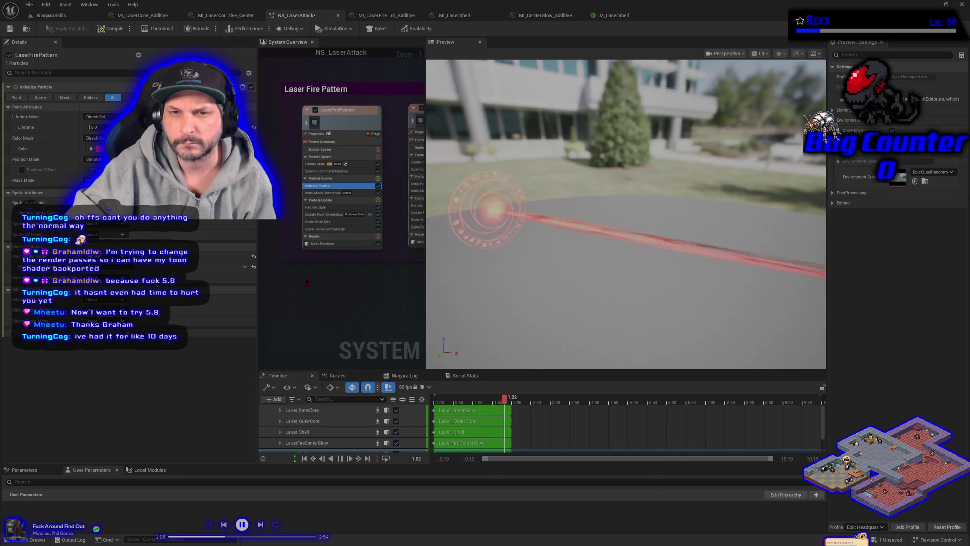
pyautogui.click(322, 244)
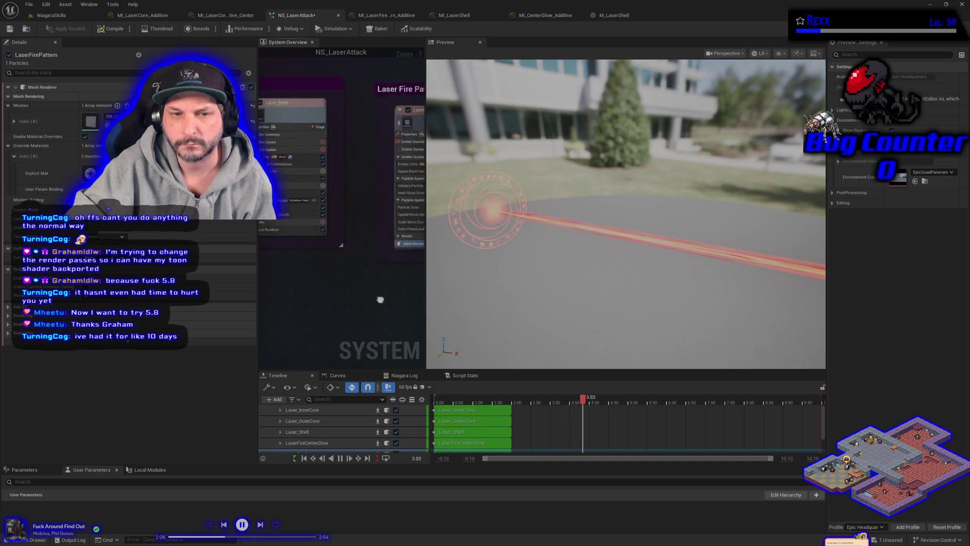
pyautogui.scroll(-1, 379, 298)
# - Review the Laser_Shell, Laser_InnerCore and Laser_OuterCore particle and mesh rendering settings
pyautogui.click(368, 180)
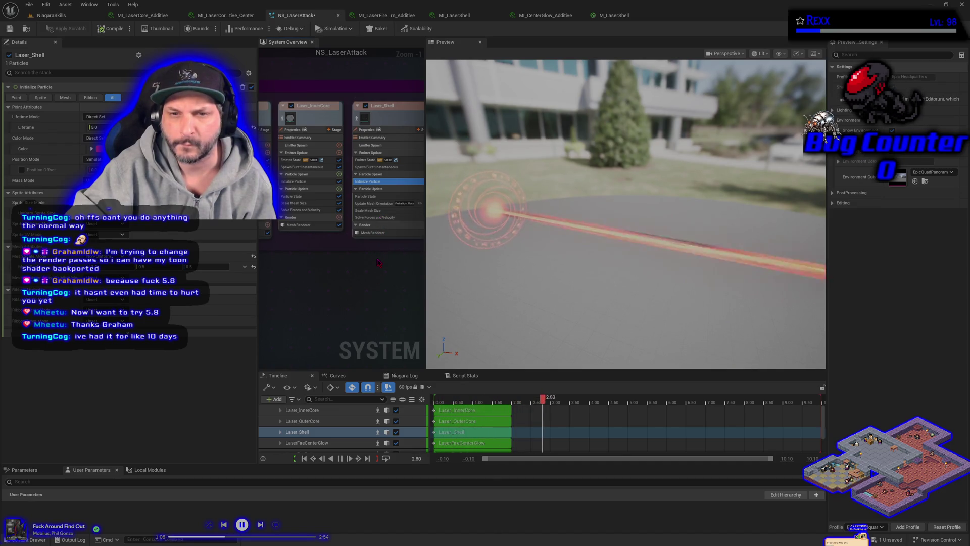
pyautogui.click(369, 233)
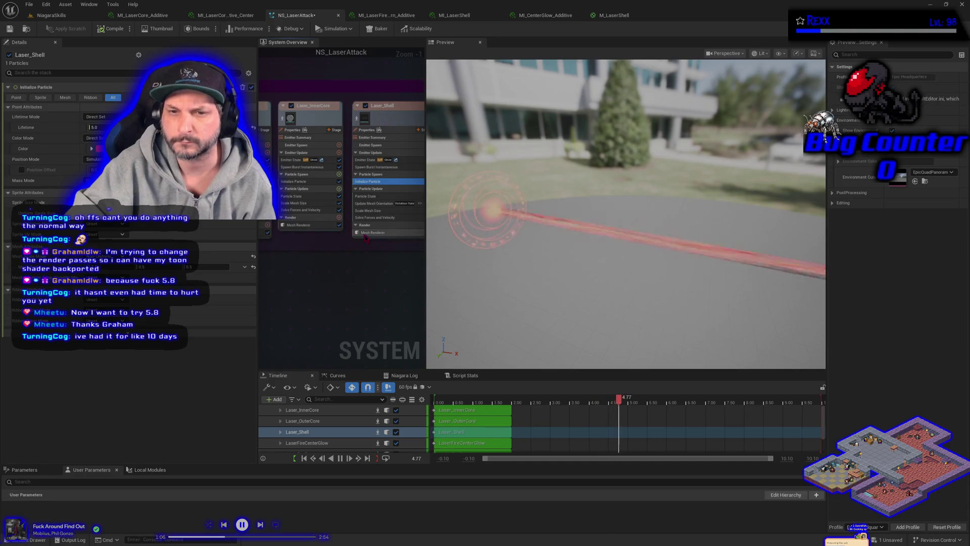
pyautogui.click(303, 225)
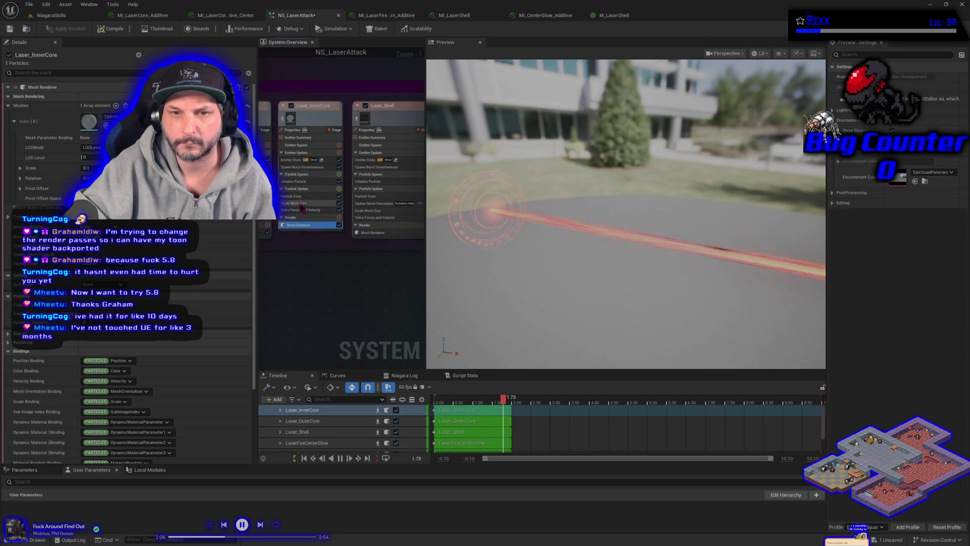
pyautogui.click(306, 183)
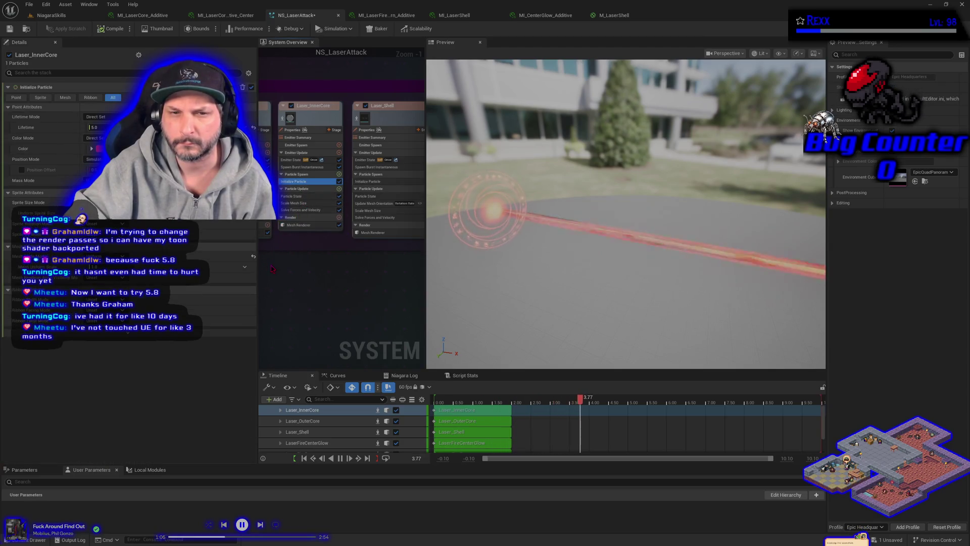
pyautogui.moveTo(281, 273); pyautogui.dragTo(402, 283)
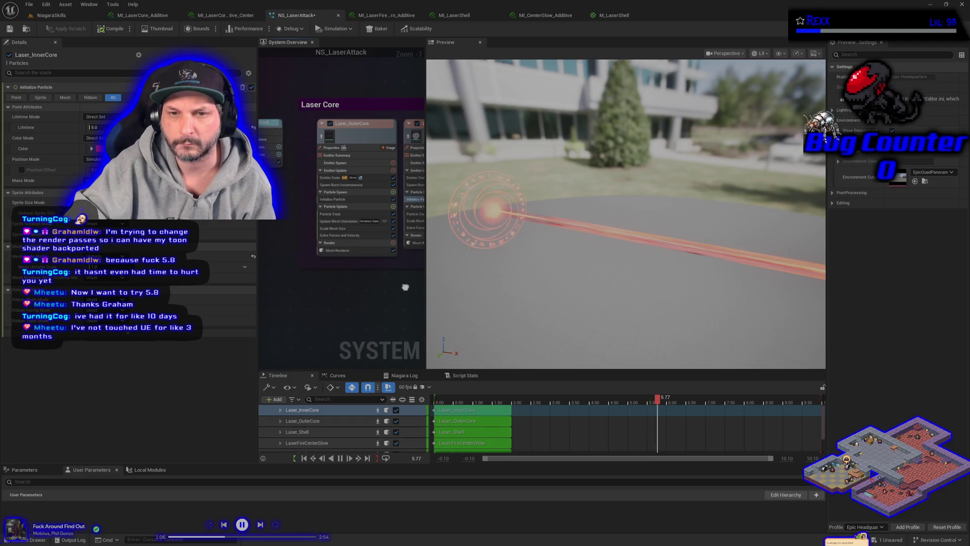
pyautogui.click(361, 200)
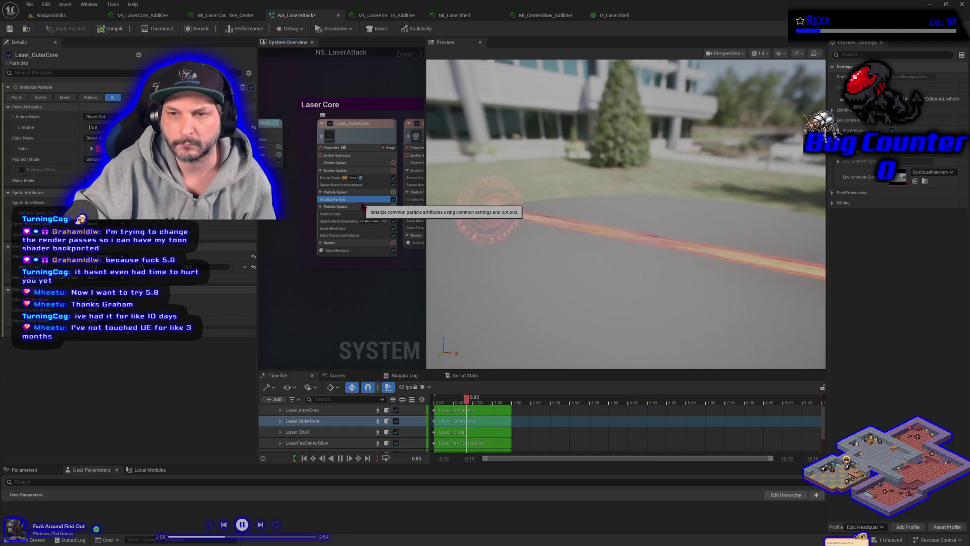
# - Pan to the SimpleSpriteBurst emitter and show its Initialize Particle settings
pyautogui.moveTo(327, 317); pyautogui.dragTo(355, 219)
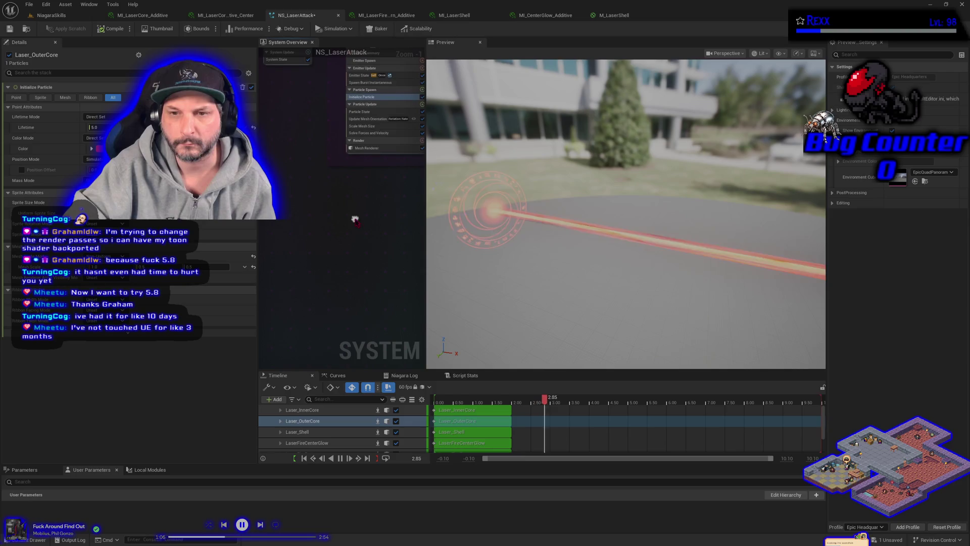
pyautogui.moveTo(355, 302)
pyautogui.mouseDown()
pyautogui.moveTo(324, 283)
pyautogui.moveTo(303, 252)
pyautogui.mouseUp()
pyautogui.scroll(-2, 298, 246)
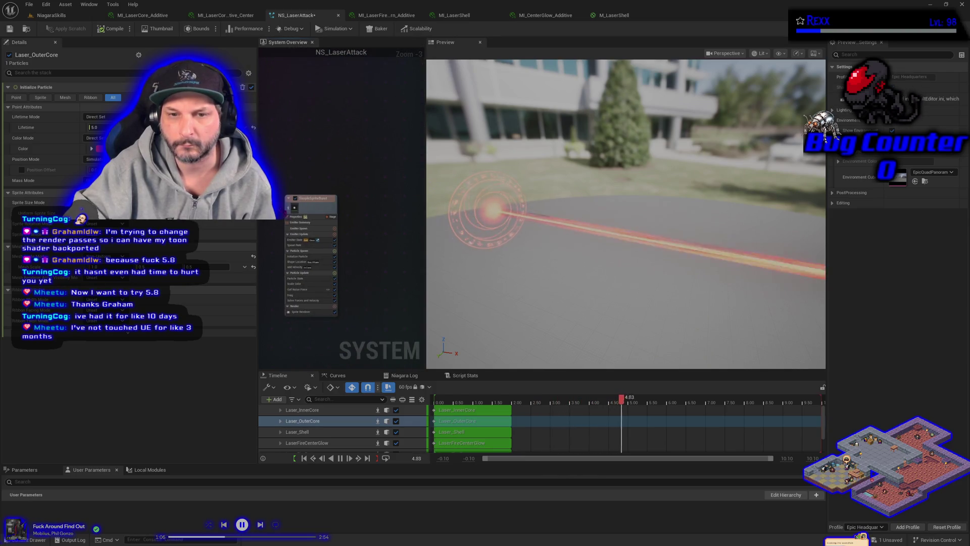
pyautogui.click(299, 256)
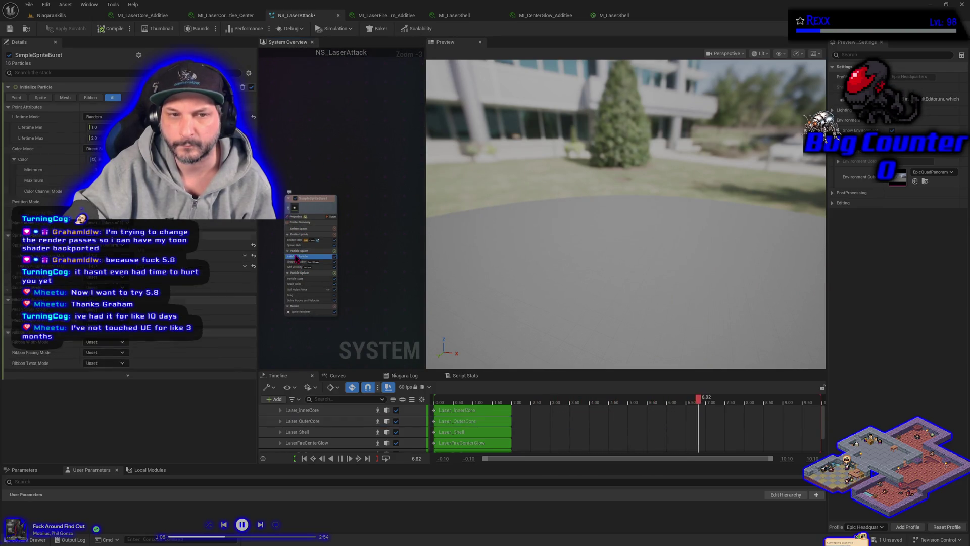
# - Set SimpleSpriteBurst's Color Maximum to bright HDR gold (FFFF00FF, value 10)
pyautogui.rightClick(74, 171)
pyautogui.click(75, 172)
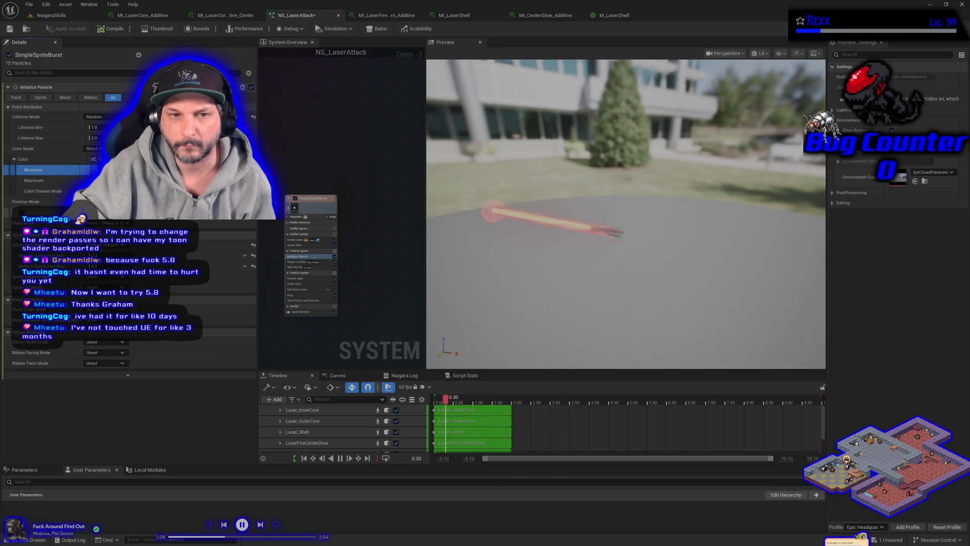
pyautogui.rightClick(75, 181)
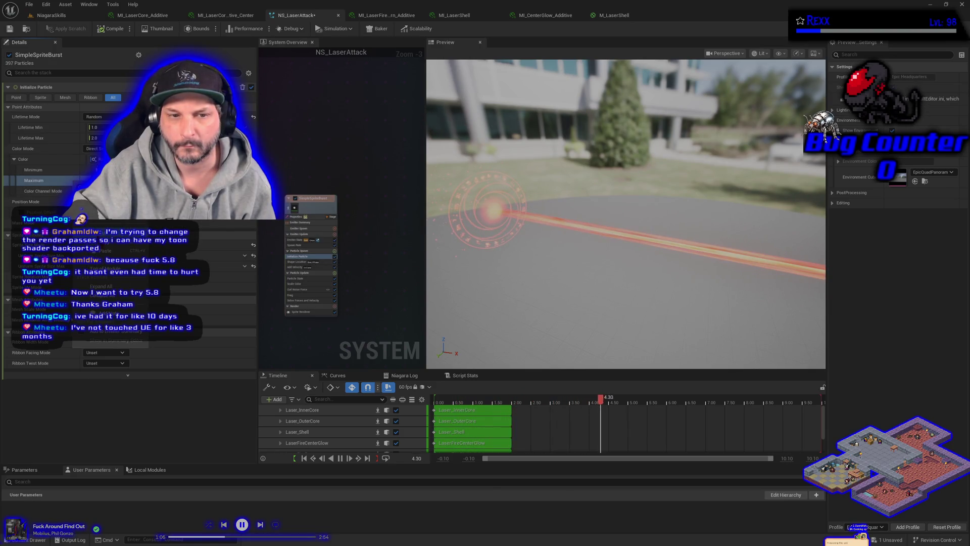
pyautogui.press('Escape')
pyautogui.click(101, 180)
pyautogui.click(275, 344)
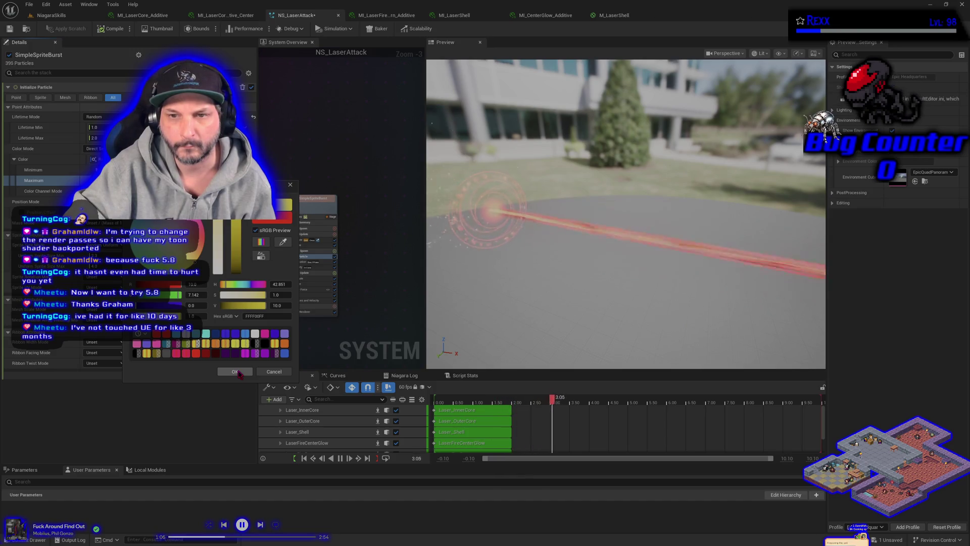
pyautogui.click(236, 372)
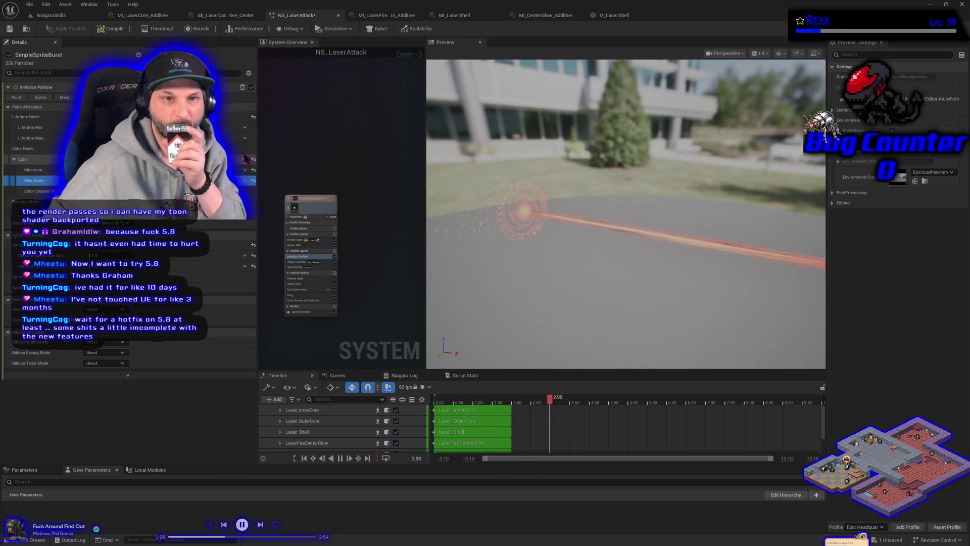
# - Save NS_LaserAttack and go back to the NiagaraSkills level
pyautogui.click(9, 30)
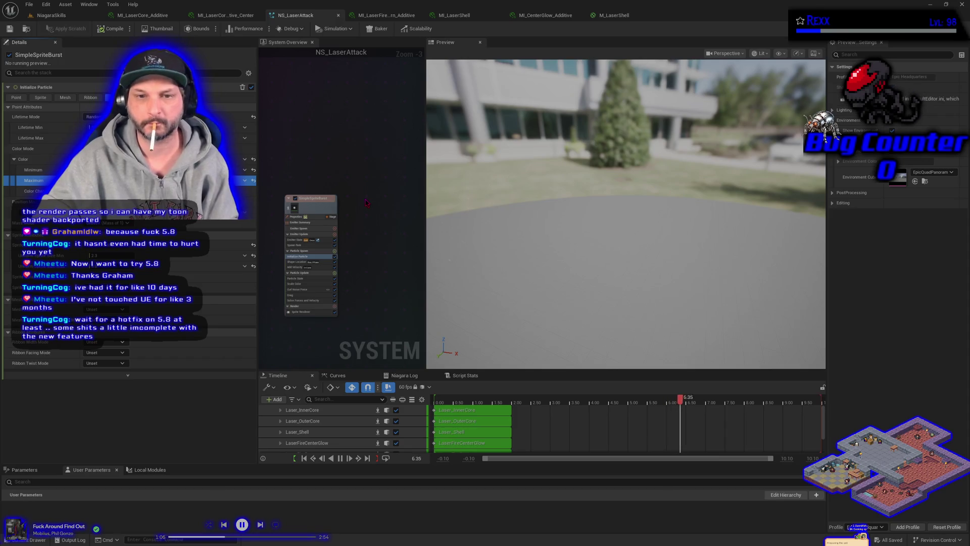
pyautogui.scroll(-1, 366, 202)
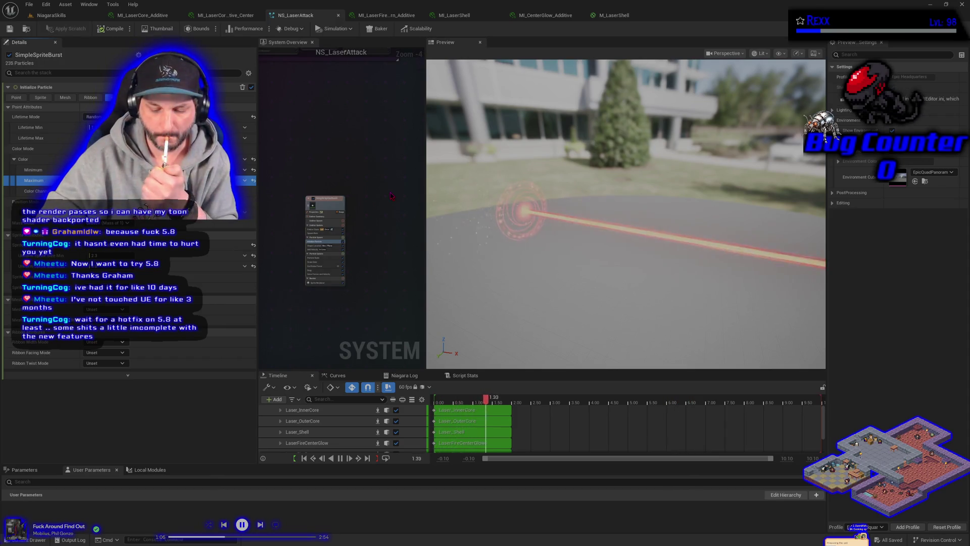
pyautogui.click(50, 15)
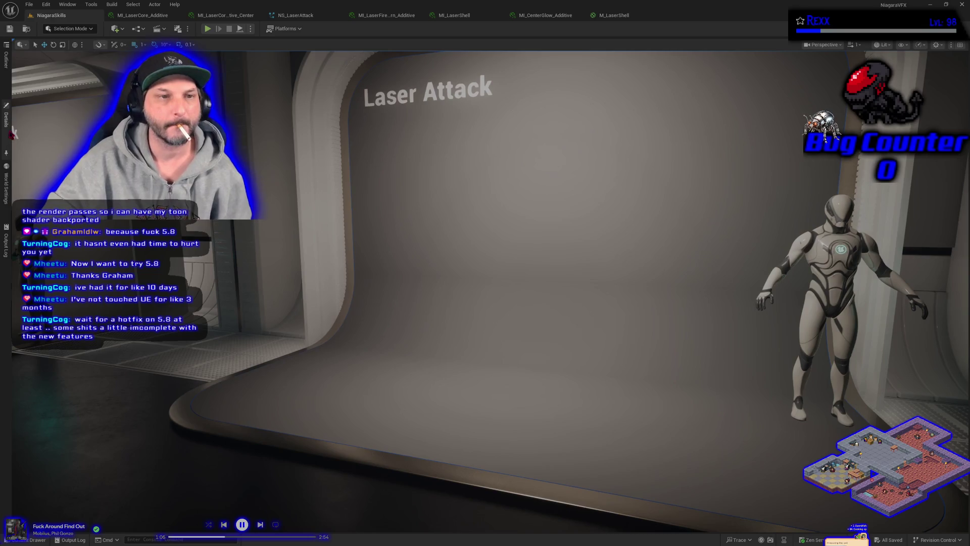
# - Expand the Details panel for BP_DefaultVFXSpawner5, then open and close the File menu
pyautogui.click(6, 120)
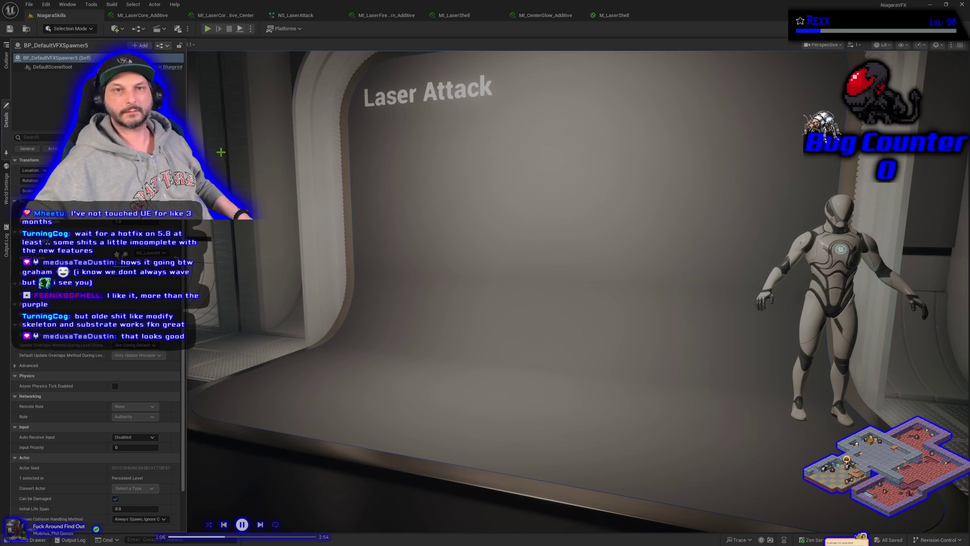
pyautogui.click(29, 4)
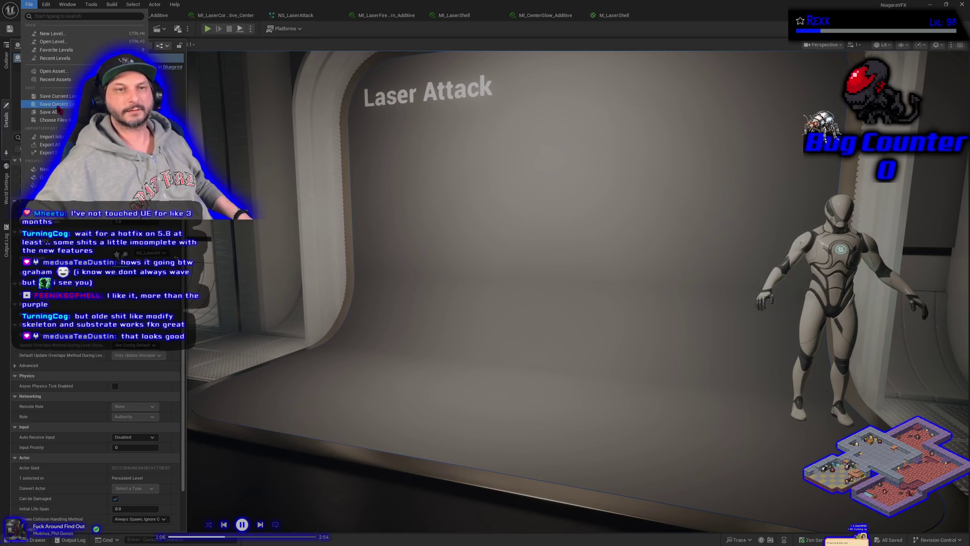
pyautogui.click(59, 116)
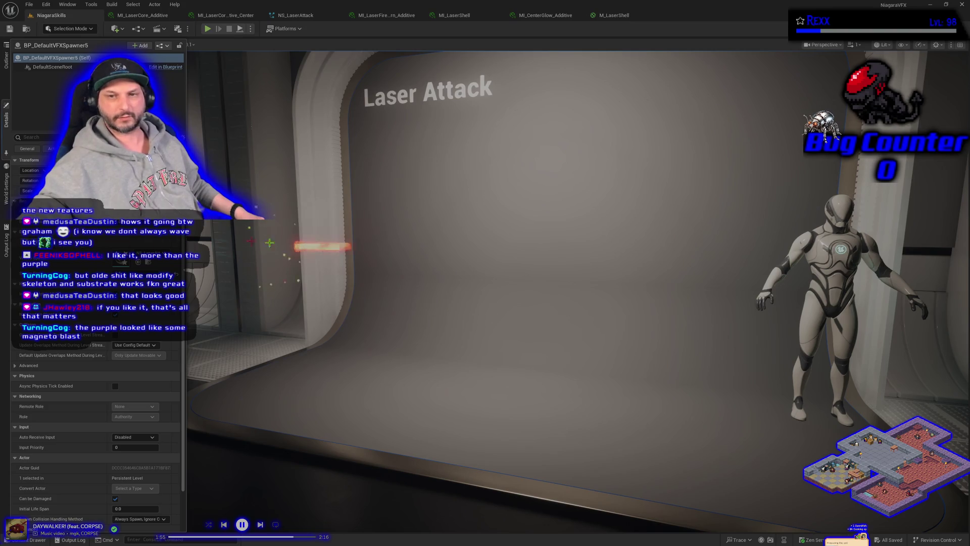
pyautogui.scroll(3, 578, 292)
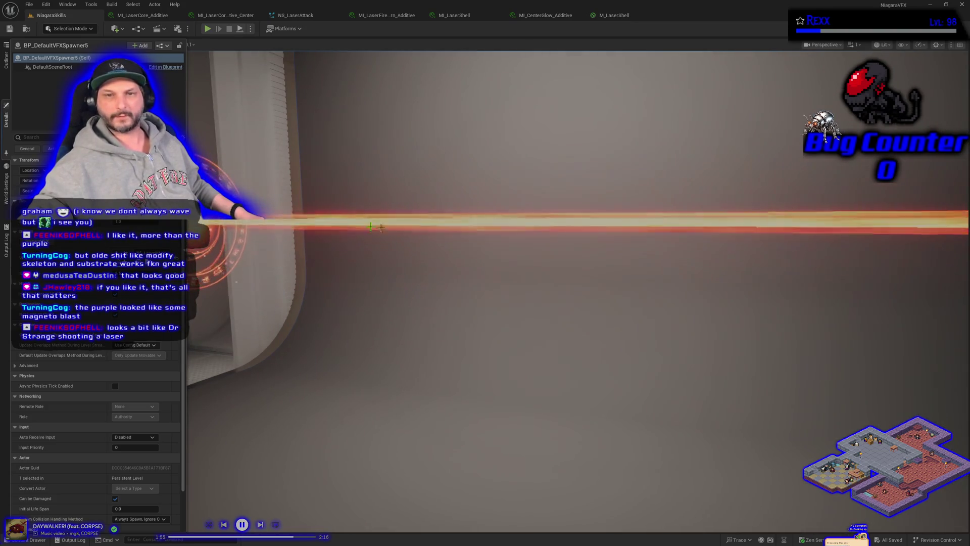
pyautogui.scroll(-3, 372, 247)
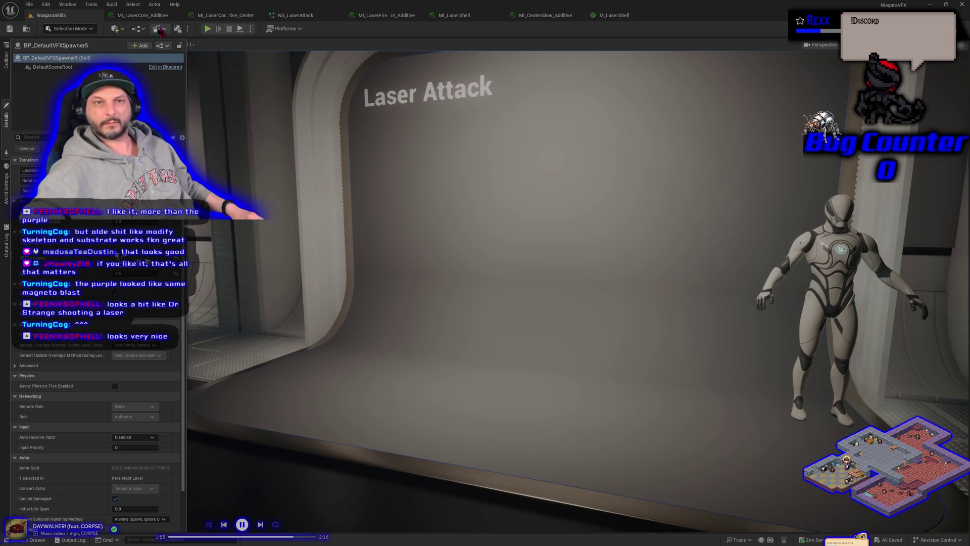
pyautogui.click(296, 15)
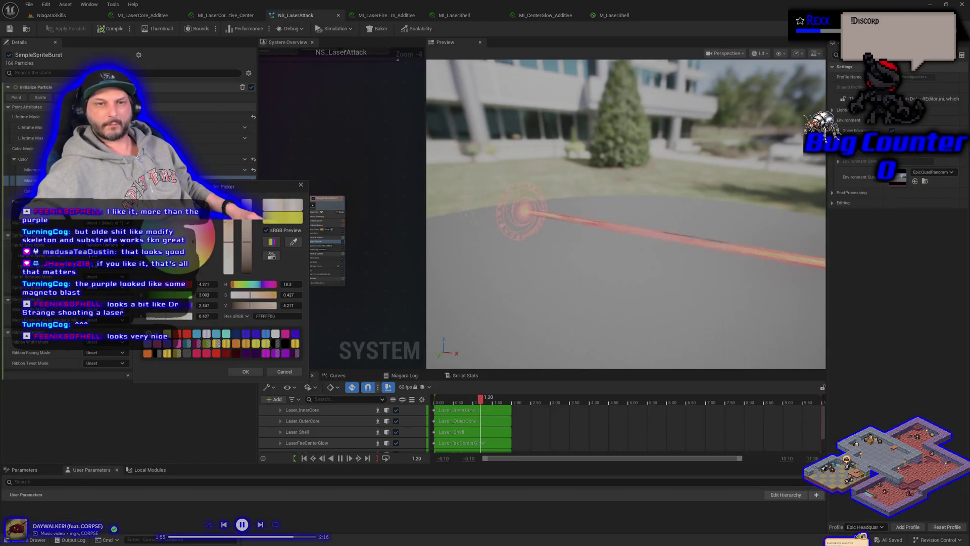
# - Revert the spark colour to yellow, shift its hue toward reddish orange, and confirm
pyautogui.hotkey('ctrl', 'z')
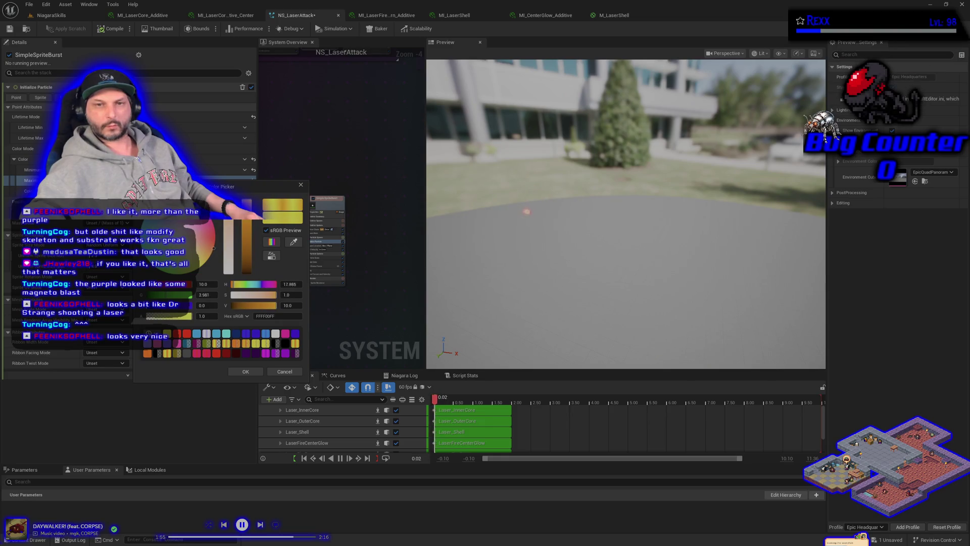
pyautogui.moveTo(215, 241); pyautogui.dragTo(214, 240)
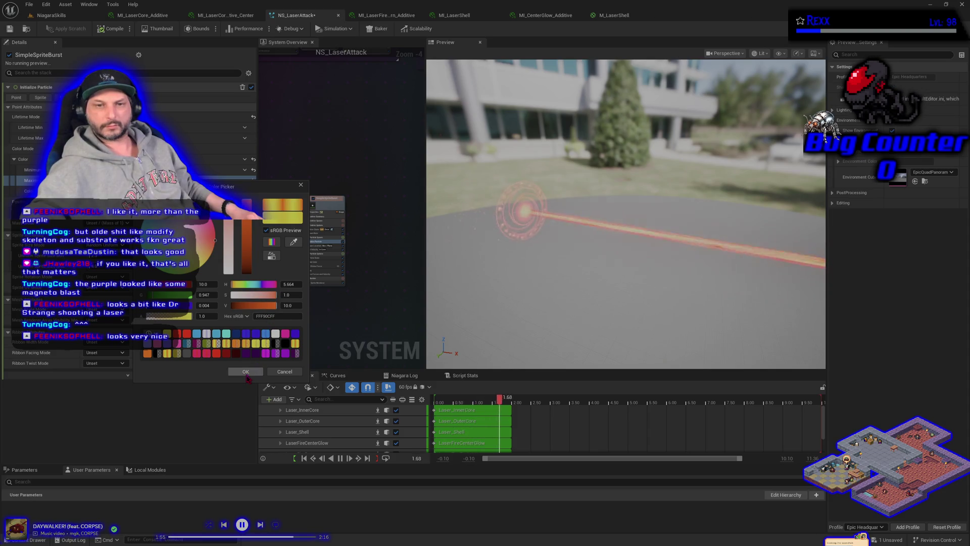
pyautogui.click(245, 373)
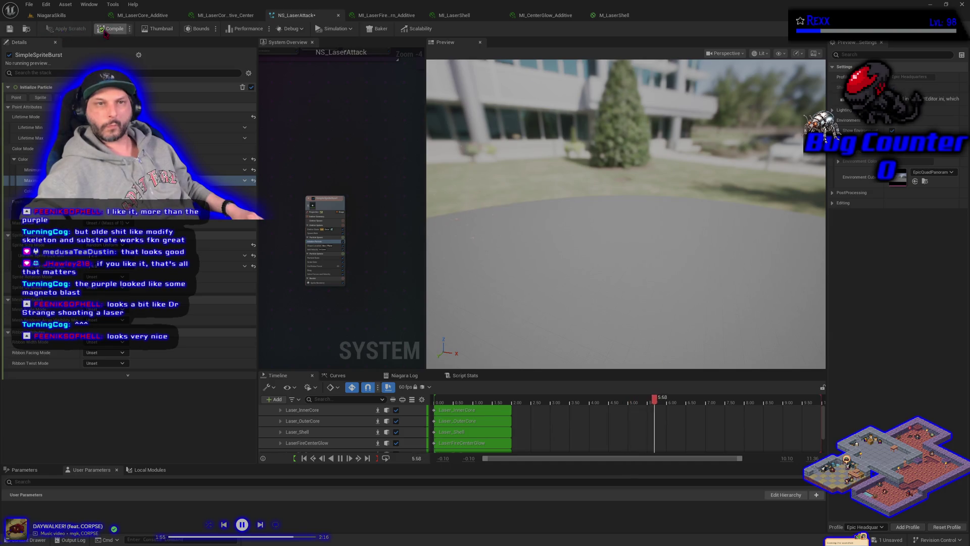
# - Save the NS_LaserAttack system from the File menu
pyautogui.click(29, 4)
pyautogui.press('Escape')
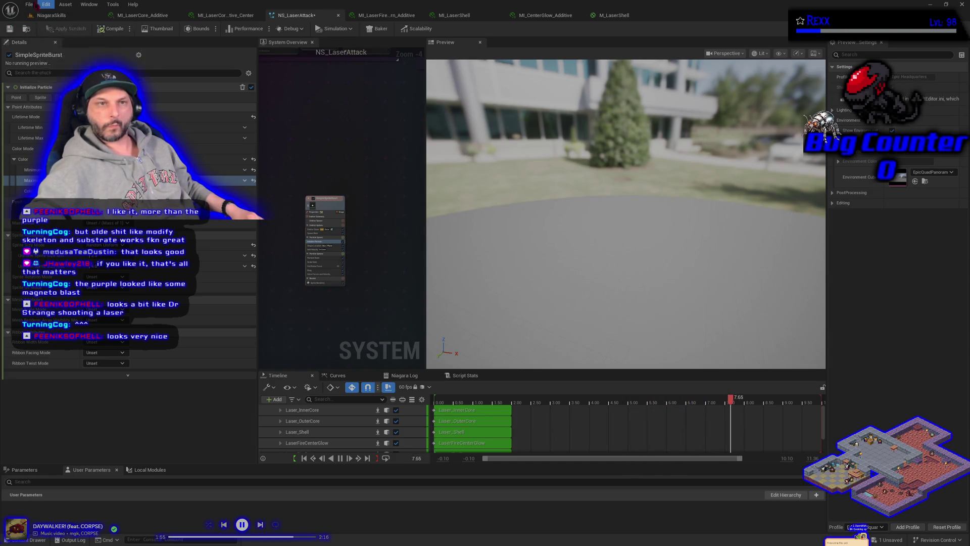
pyautogui.click(31, 5)
pyautogui.click(52, 20)
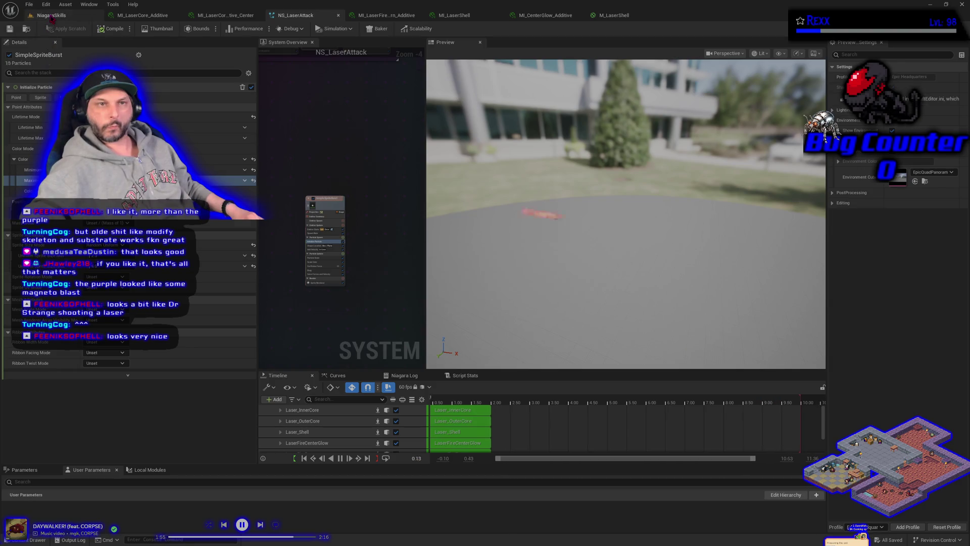
# - Check the spawner in NiagaraSkills, then return to NS_LaserAttack to edit Color Maximum
pyautogui.click(52, 15)
pyautogui.click(6, 121)
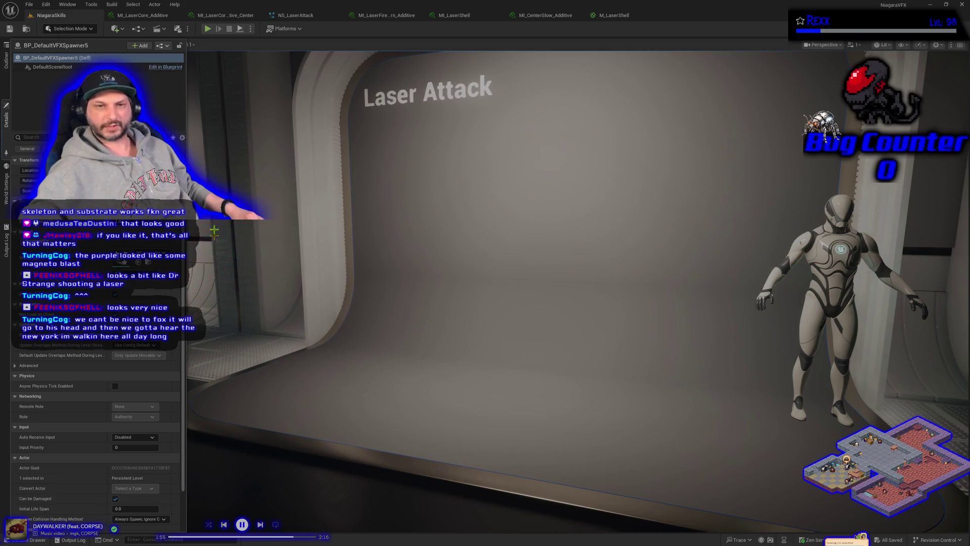
pyautogui.click(296, 15)
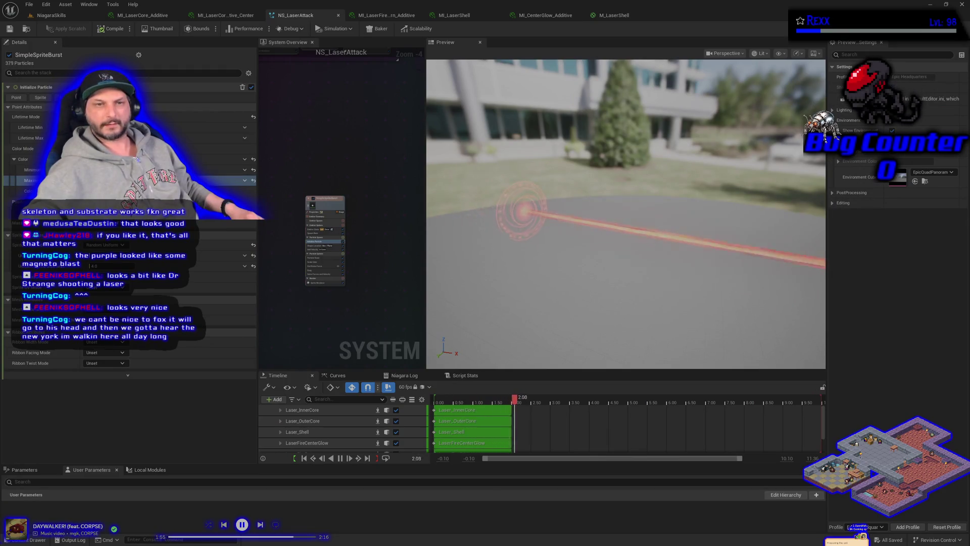
pyautogui.click(152, 180)
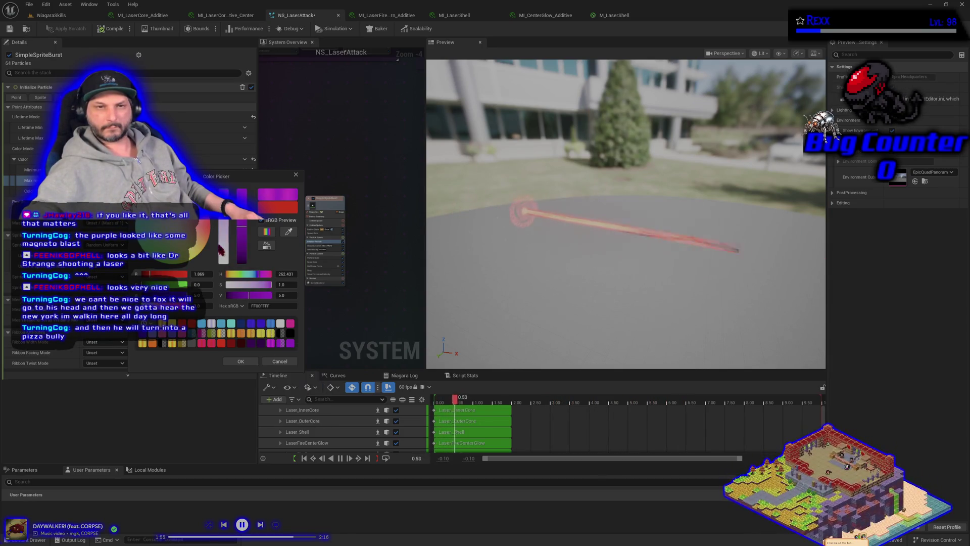
# - Try orange and pinkish-red maximum colours, cancel them, and reopen the spawner's details in NiagaraSkills
pyautogui.click(241, 333)
pyautogui.click(211, 342)
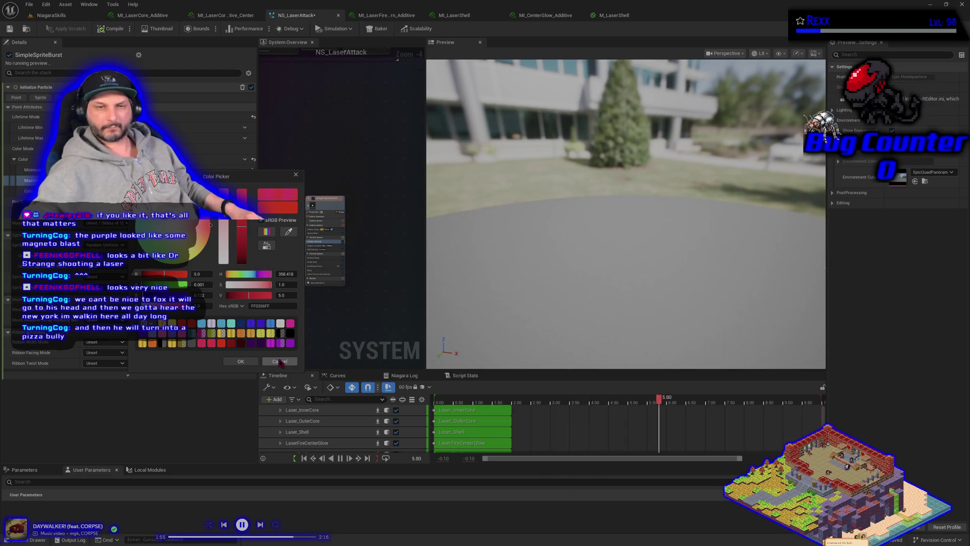
pyautogui.click(280, 361)
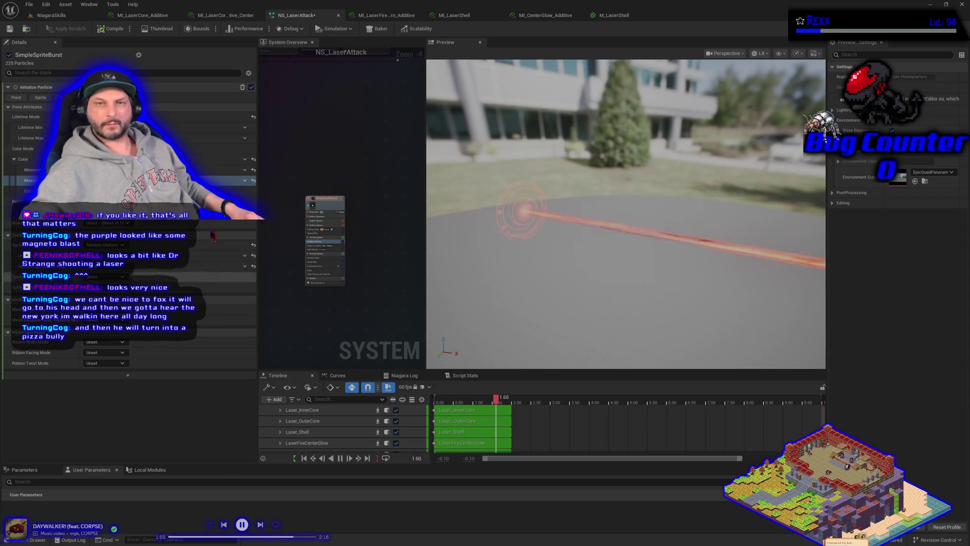
pyautogui.click(71, 20)
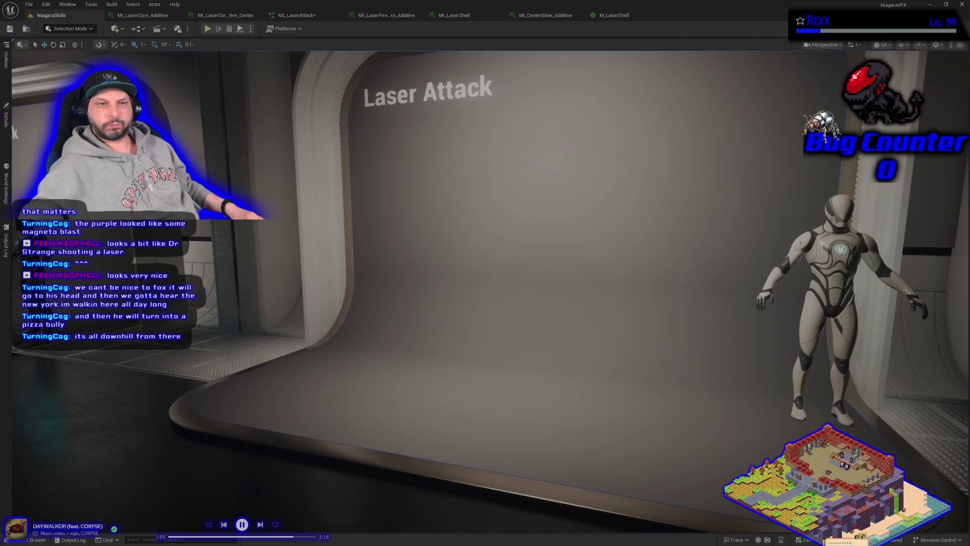
pyautogui.click(8, 121)
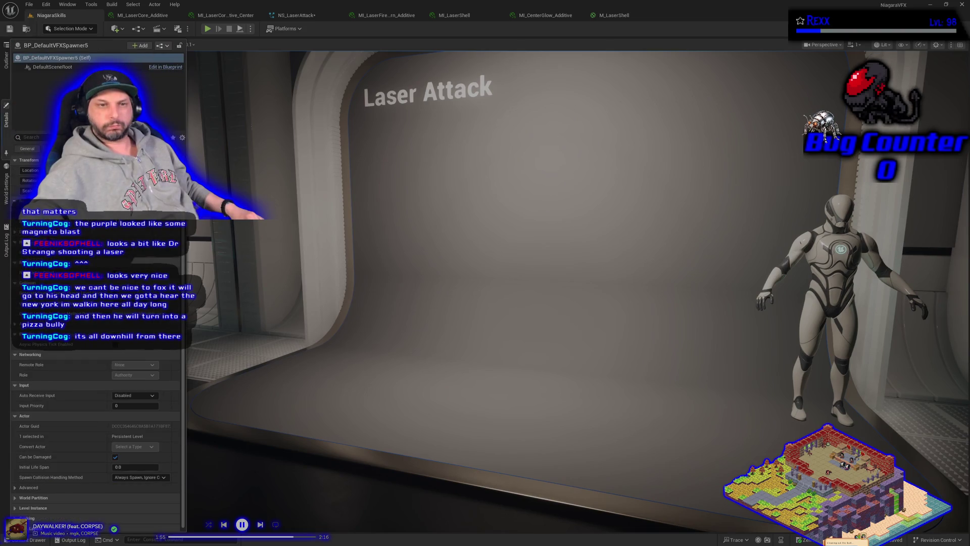
# - Scroll up through BP_DefaultVFXSpawner5's properties in the NiagaraSkills level
pyautogui.scroll(2, 96, 354)
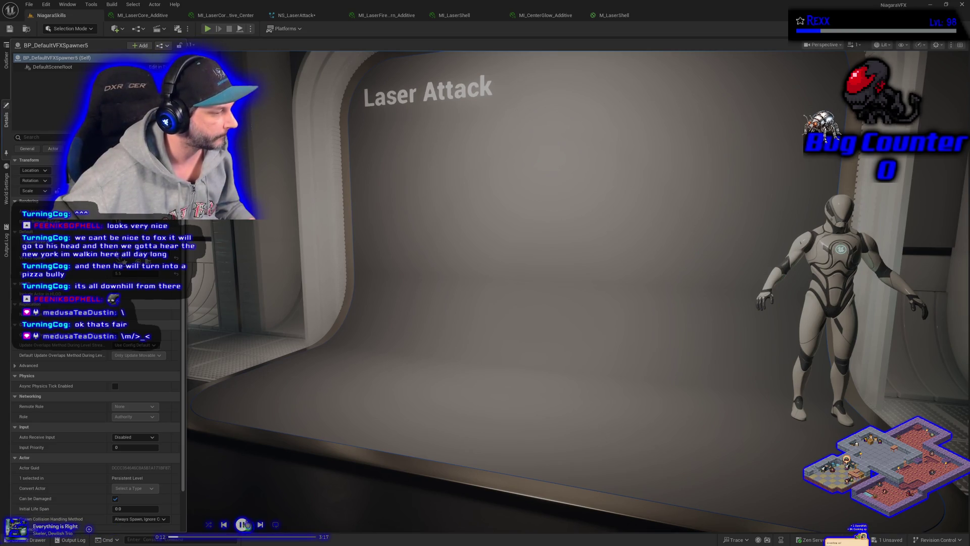
pyautogui.click(263, 525)
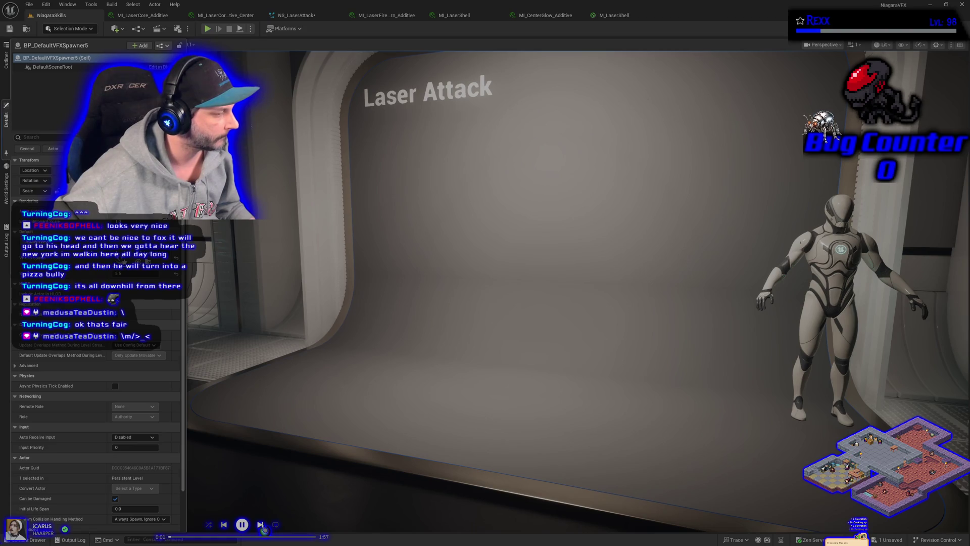
# - Return to the NS_LaserAttack system and zoom the System Overview onto the SimpleSpriteBurst emitter
pyautogui.click(260, 525)
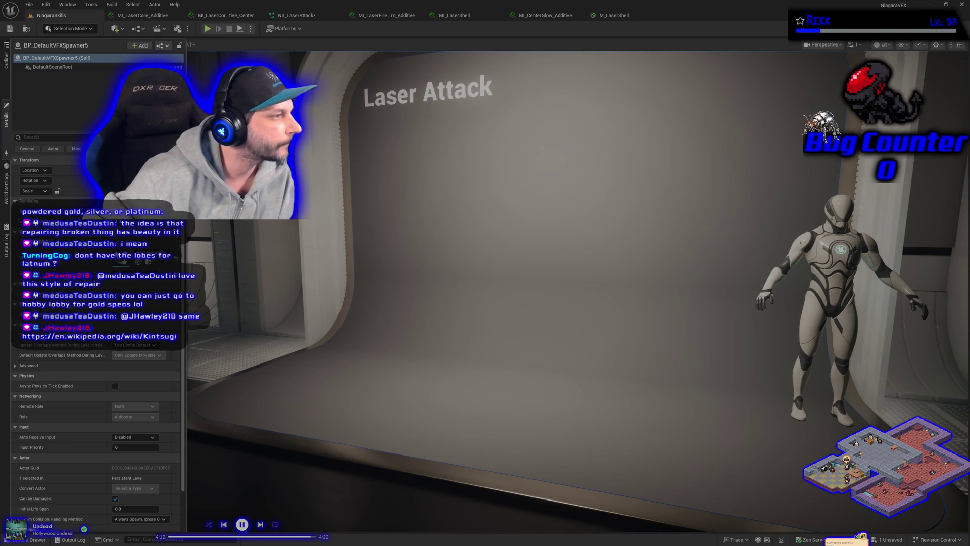
pyautogui.click(307, 16)
pyautogui.scroll(4, 323, 203)
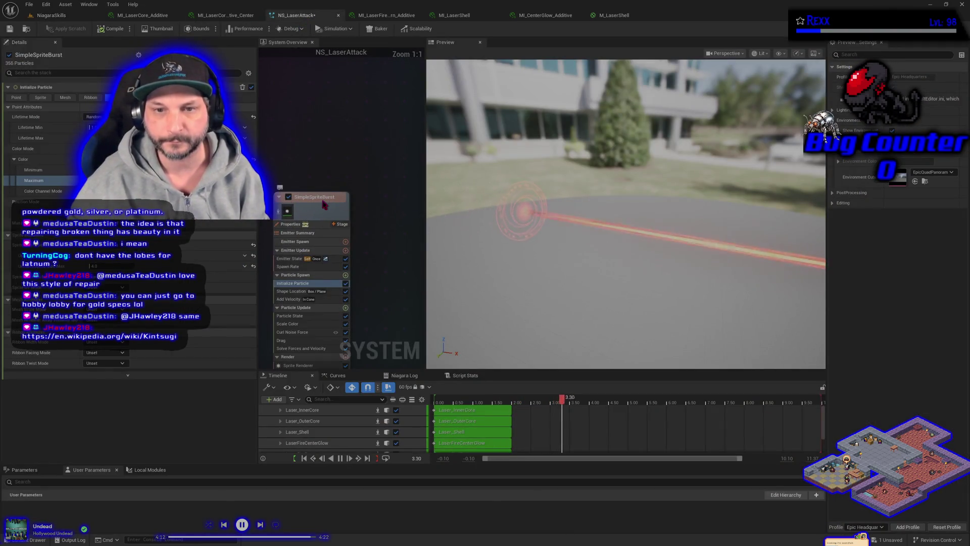
# - Retitle the SimpleSpriteBurst node as BurstParticlesBackwardsBright, then select the renamed emitter
pyautogui.click(324, 203)
pyautogui.doubleClick(302, 195)
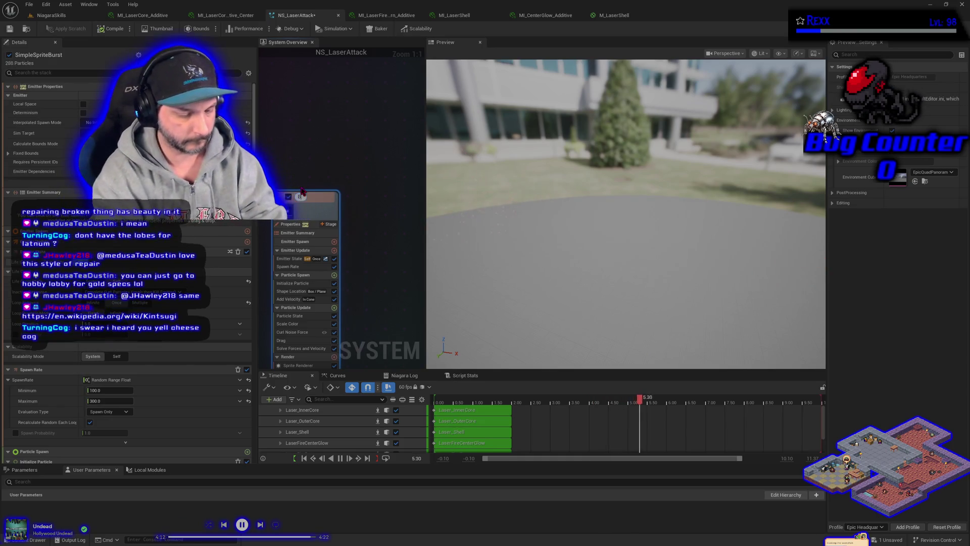
pyautogui.write('BurstParticles')
pyautogui.press('Return')
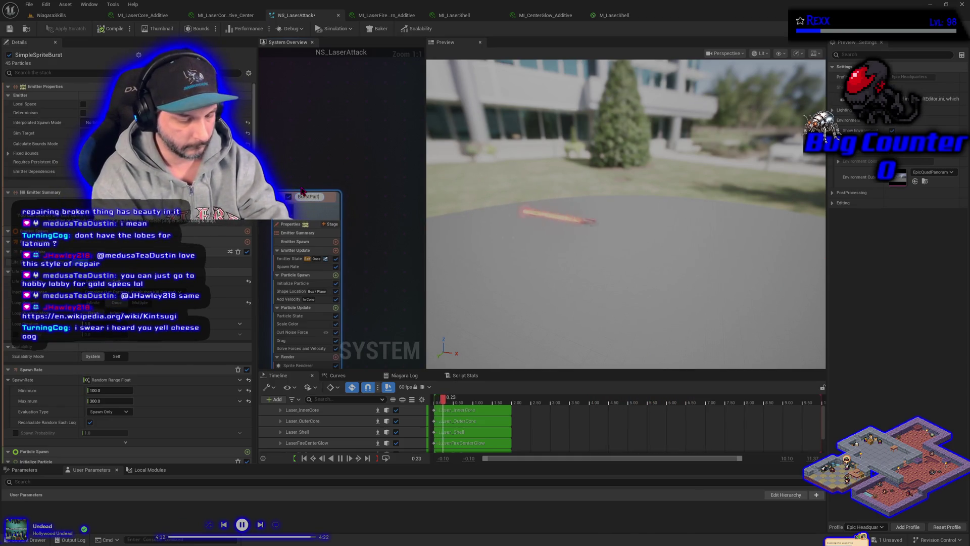
pyautogui.write('Ba')
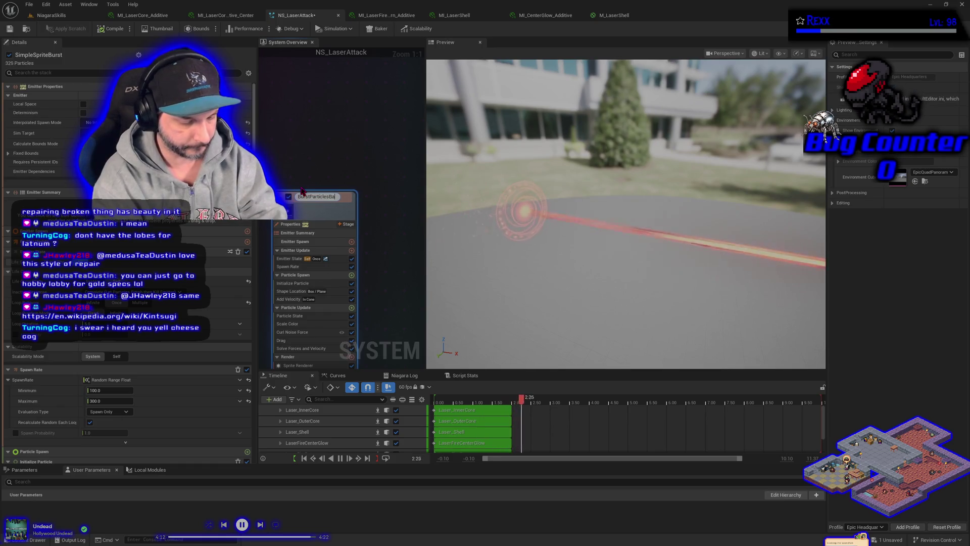
pyautogui.write('ckwardsBright')
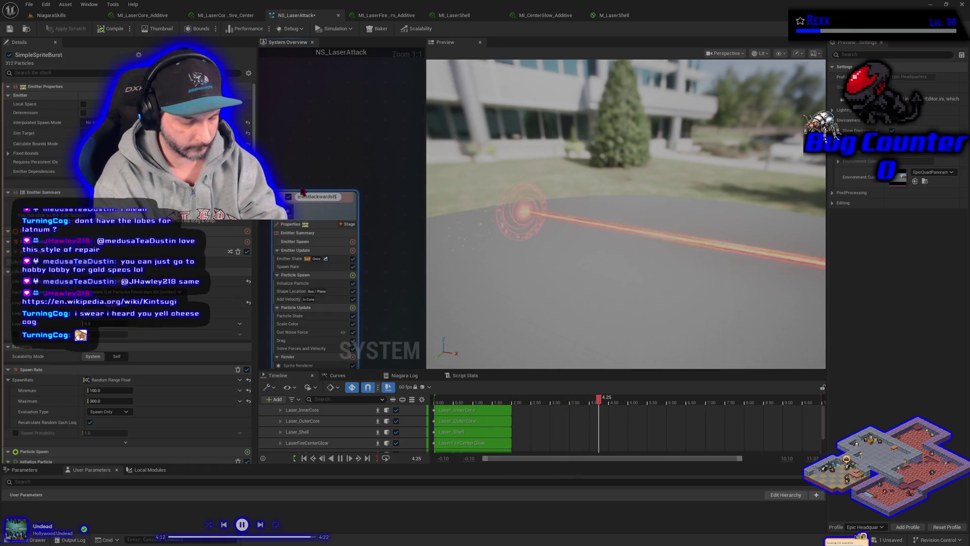
pyautogui.press('Return')
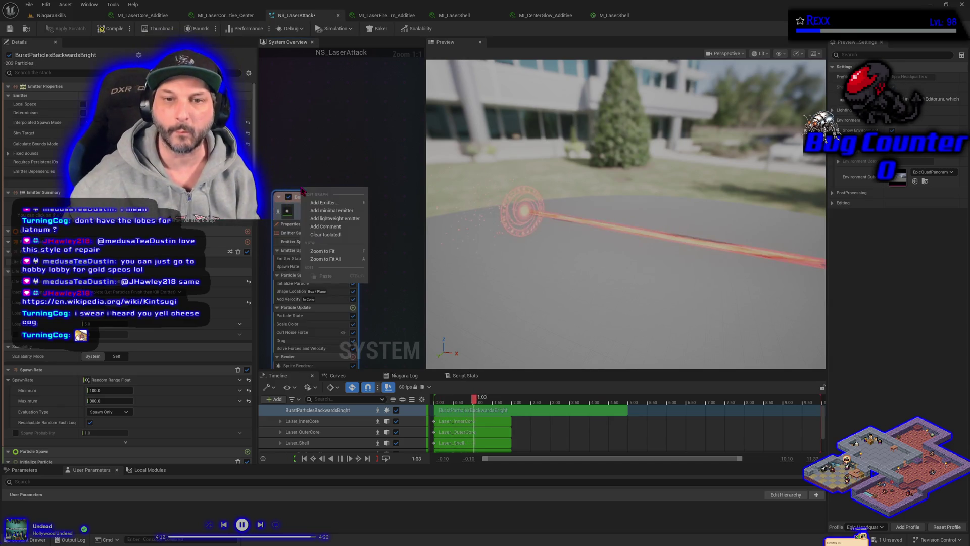
pyautogui.click(331, 217)
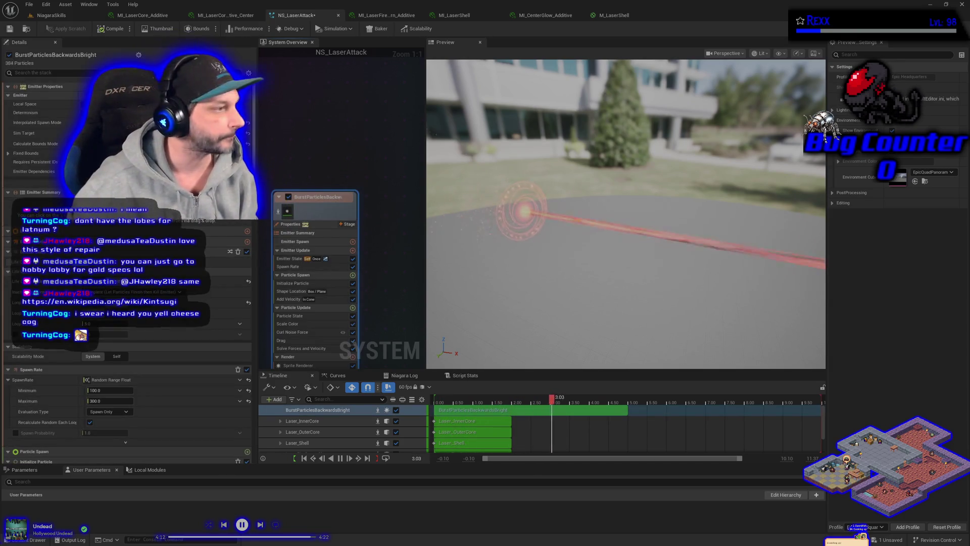
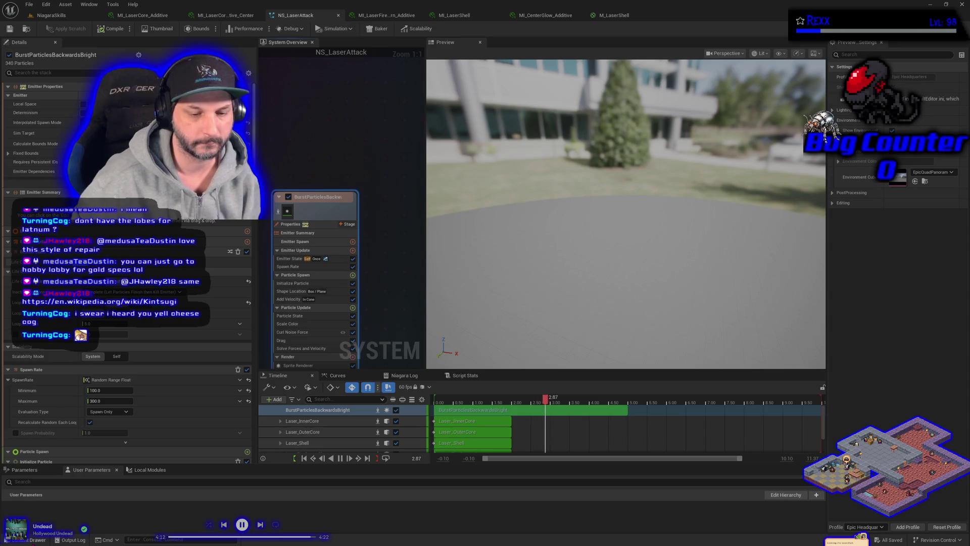
# - Create a material instance from M_SingleTextMaster_Trans named MI_LaserParticles
pyautogui.hotkey('ctrl', 'space')
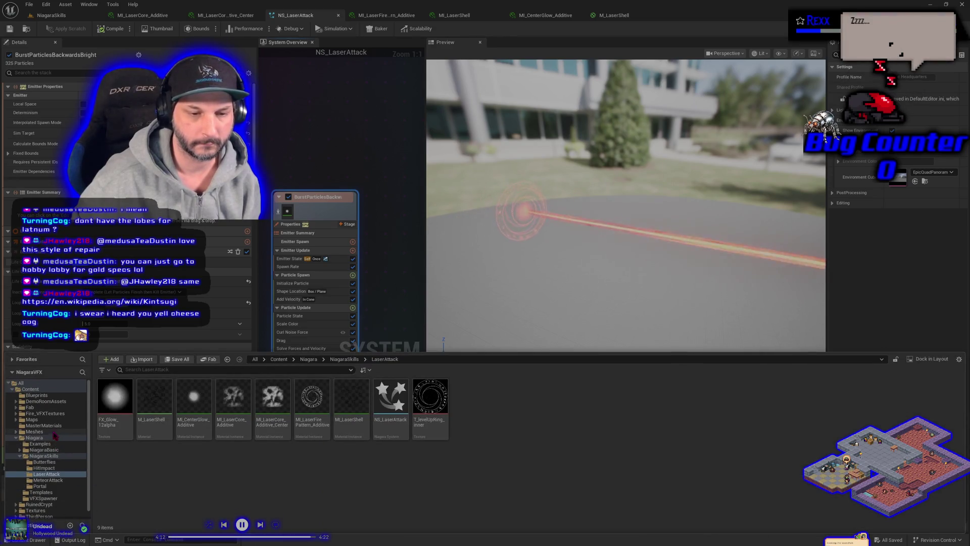
pyautogui.click(51, 426)
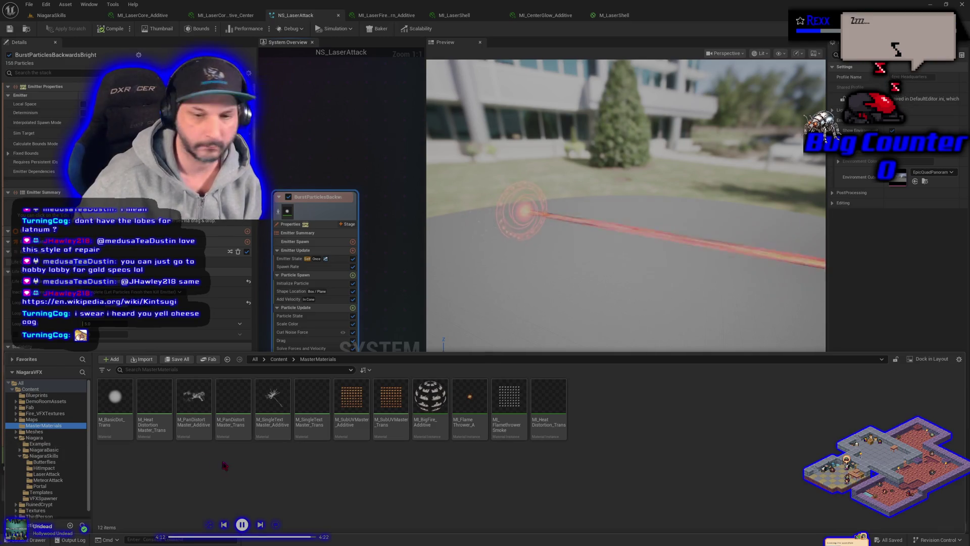
pyautogui.rightClick(317, 425)
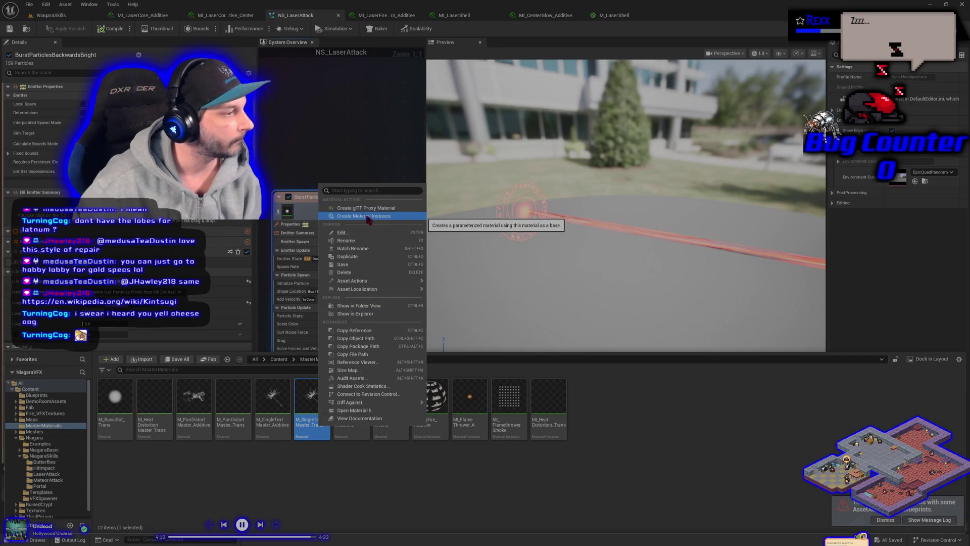
pyautogui.click(367, 216)
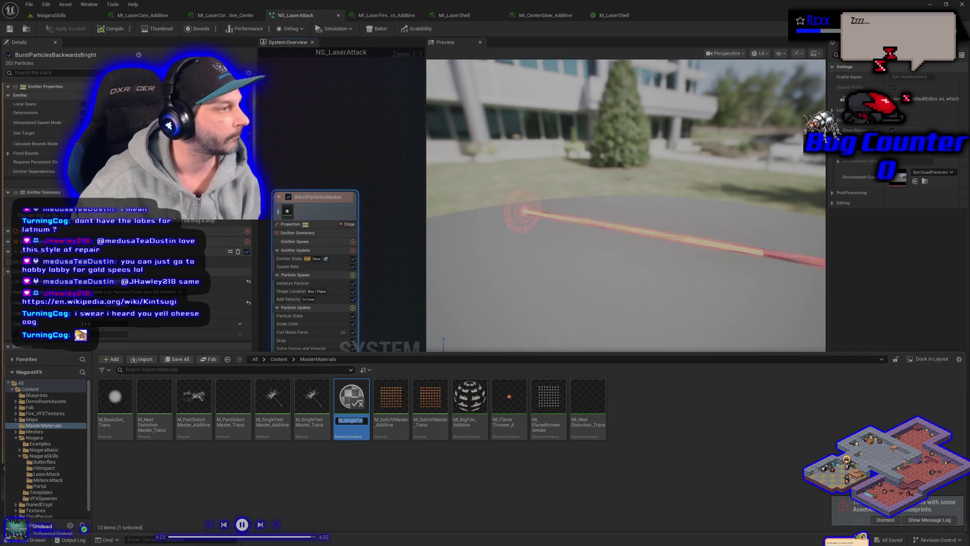
pyautogui.write('MI_Laser')
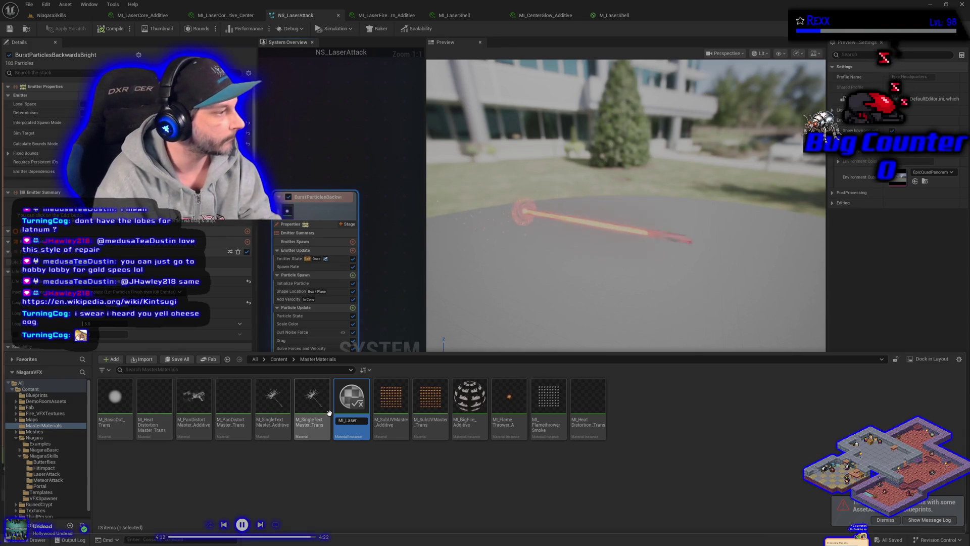
pyautogui.write('Particles')
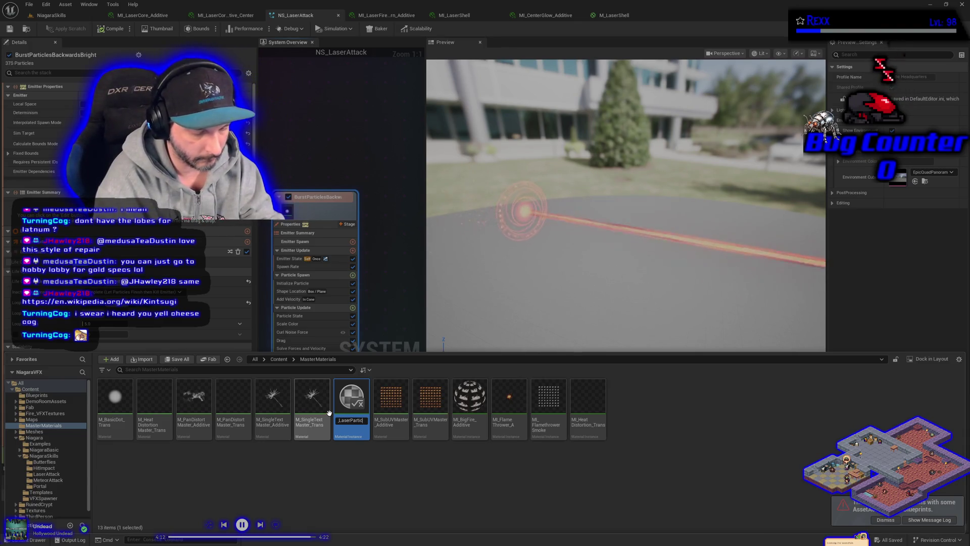
pyautogui.press('Return')
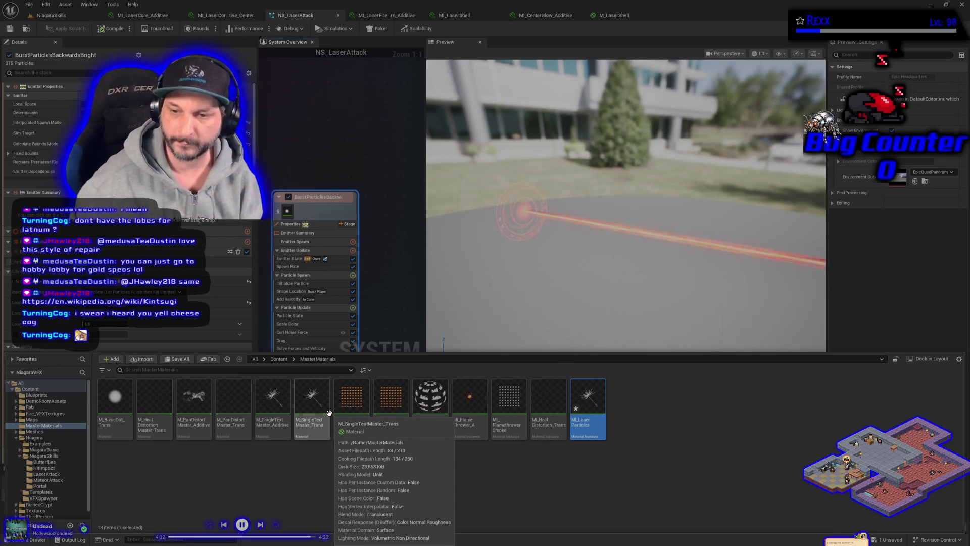
# - Move MI_LaserParticles into the LaserAttack folder and open it for editing
pyautogui.moveTo(591, 426)
pyautogui.mouseDown()
pyautogui.moveTo(487, 444)
pyautogui.moveTo(58, 475)
pyautogui.mouseUp()
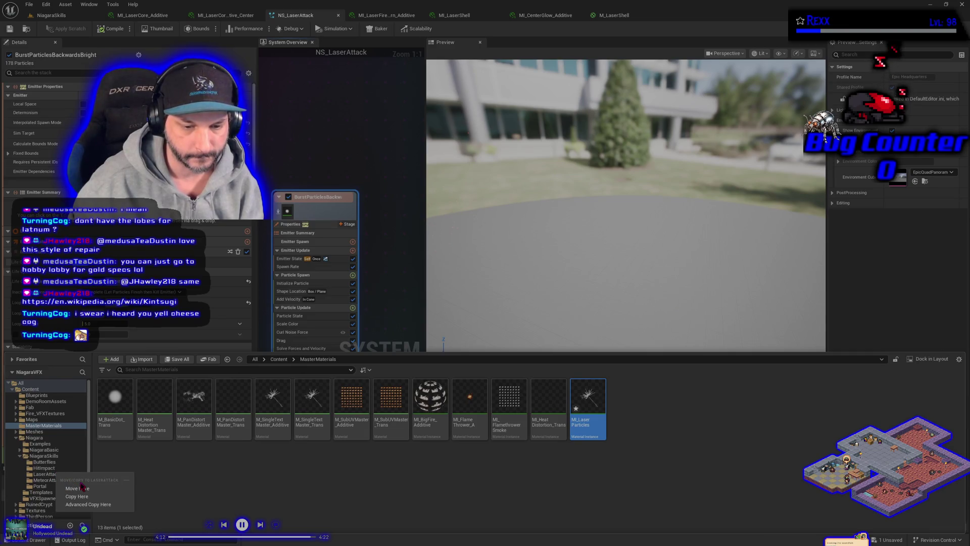
pyautogui.click(76, 488)
pyautogui.click(51, 474)
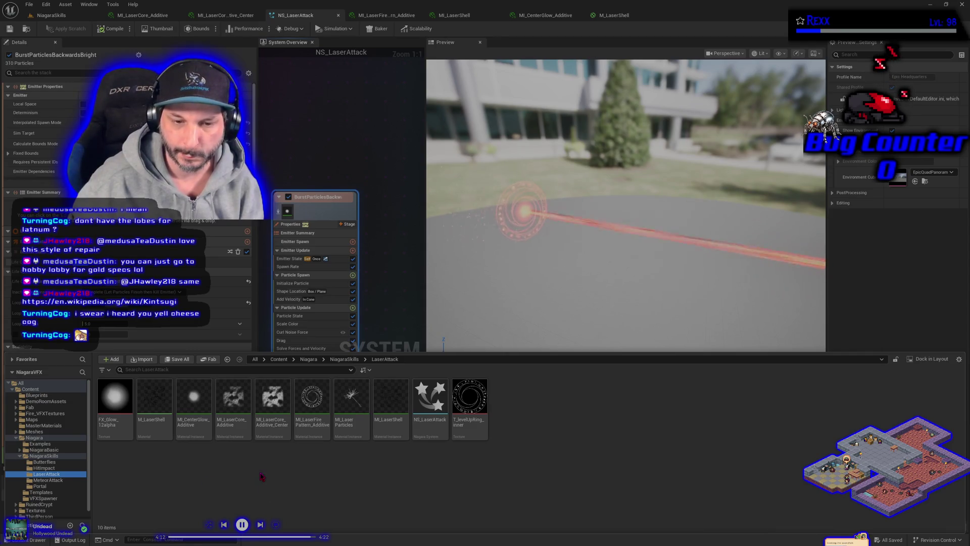
pyautogui.doubleClick(354, 431)
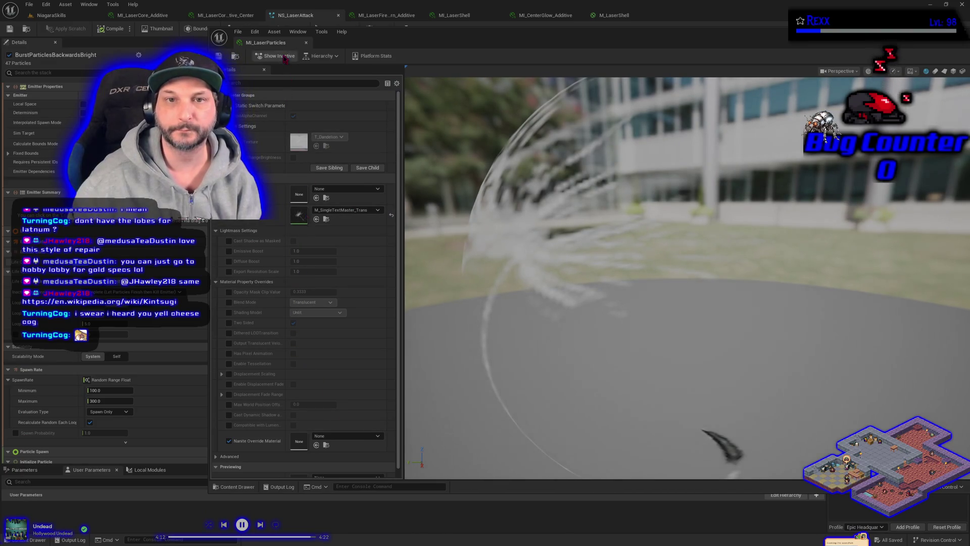
# - Dock the MI_LaserParticles editor and close the MI_LaserShell, MI_LaserFire and both MI_LaserCore tabs
pyautogui.moveTo(282, 46); pyautogui.dragTo(680, 19)
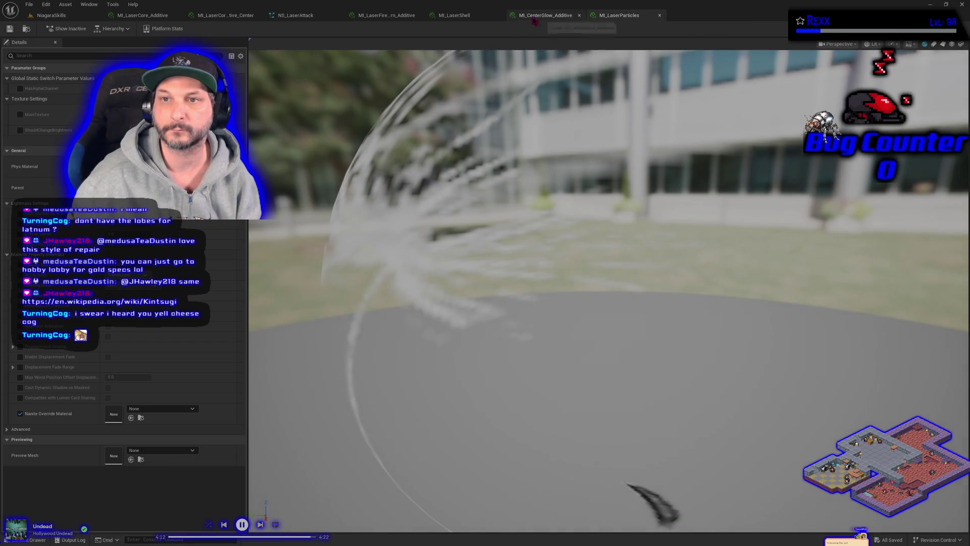
pyautogui.middleClick(467, 16)
pyautogui.middleClick(389, 15)
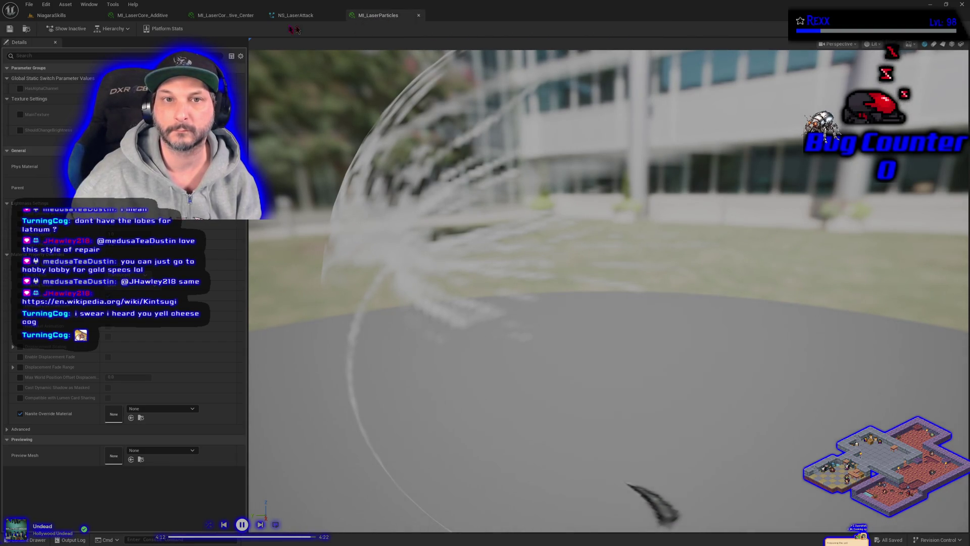
pyautogui.middleClick(219, 15)
pyautogui.middleClick(156, 16)
pyautogui.click(156, 16)
pyautogui.click(217, 15)
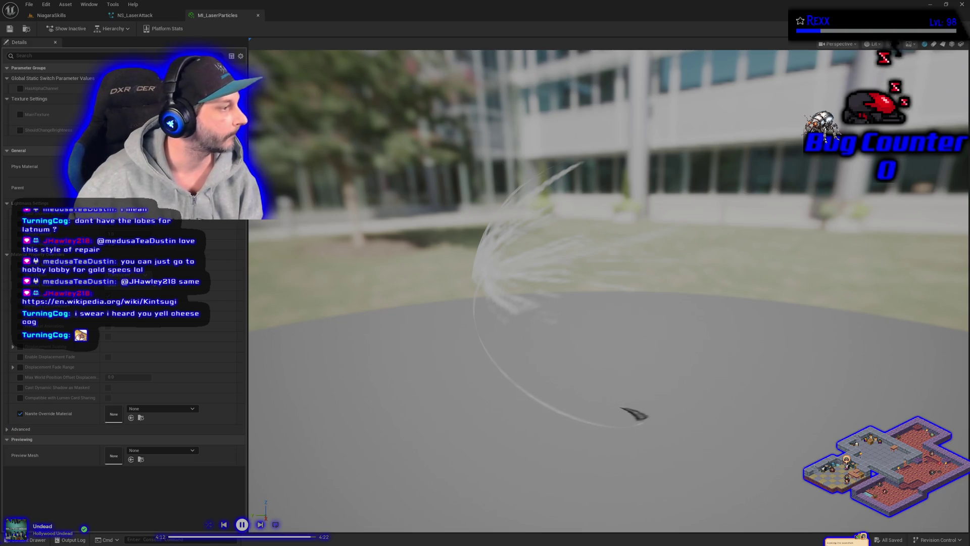
pyautogui.click(41, 540)
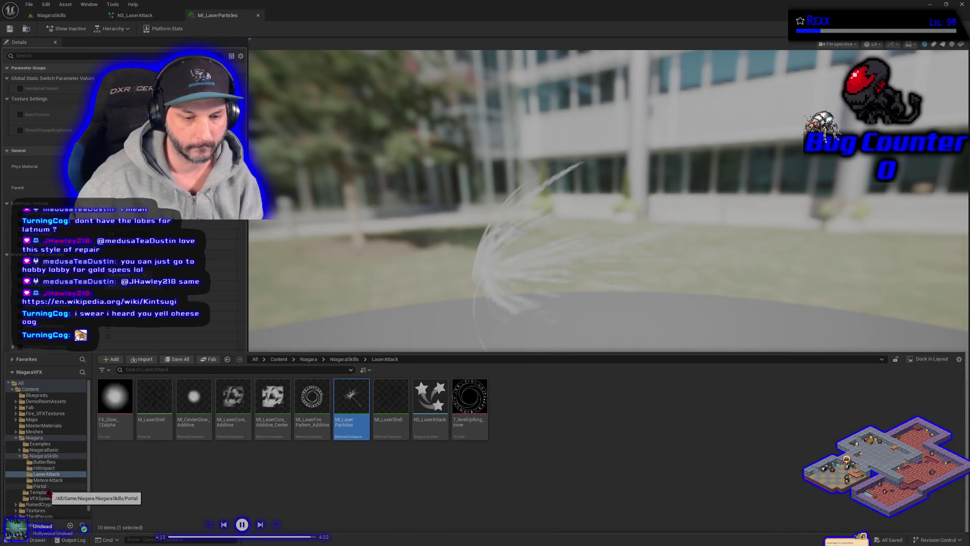
# - Copy T_Spark_B from RealisticVFXTextures into the LaserAttack folder and save all
pyautogui.scroll(-1, 55, 491)
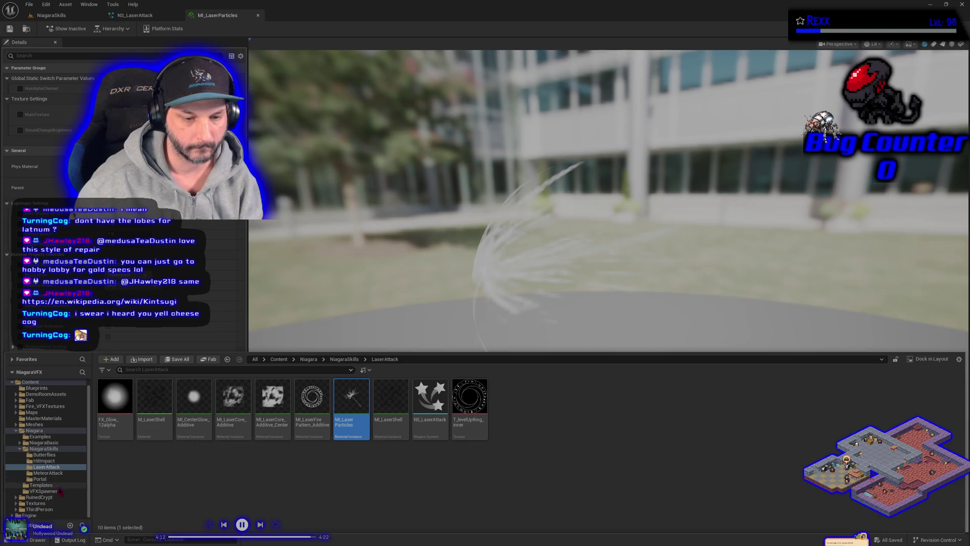
pyautogui.click(35, 503)
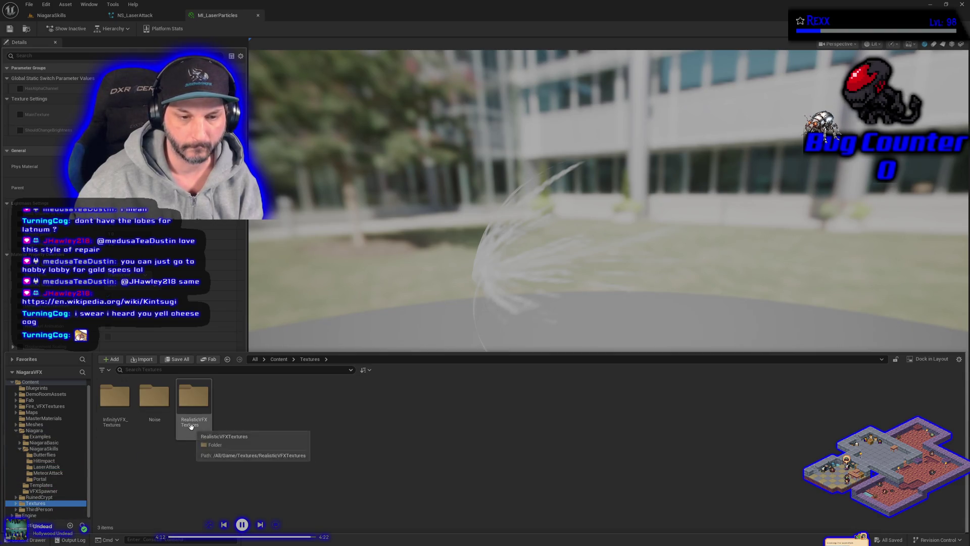
pyautogui.doubleClick(190, 427)
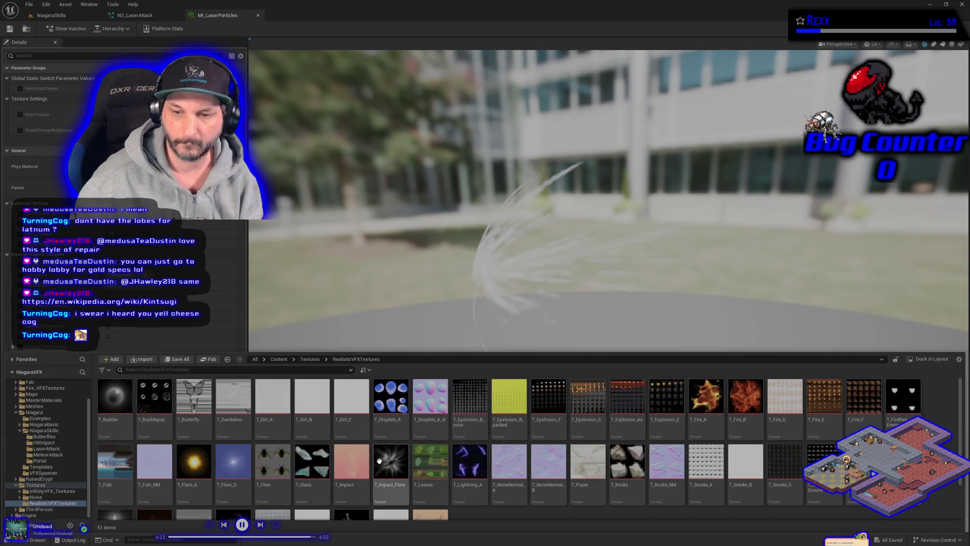
pyautogui.scroll(-2, 379, 461)
pyautogui.scroll(2, 379, 461)
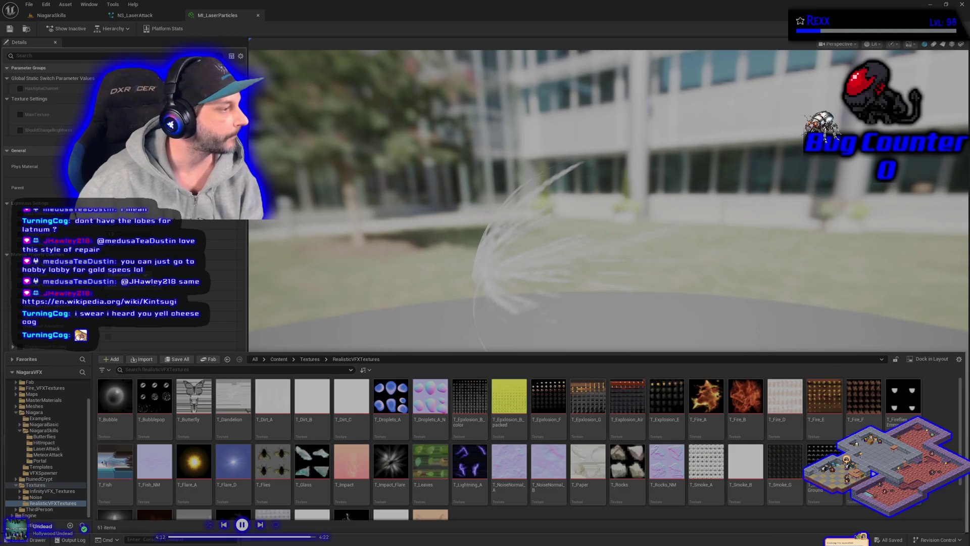
pyautogui.scroll(-1, 268, 394)
pyautogui.rightClick(349, 475)
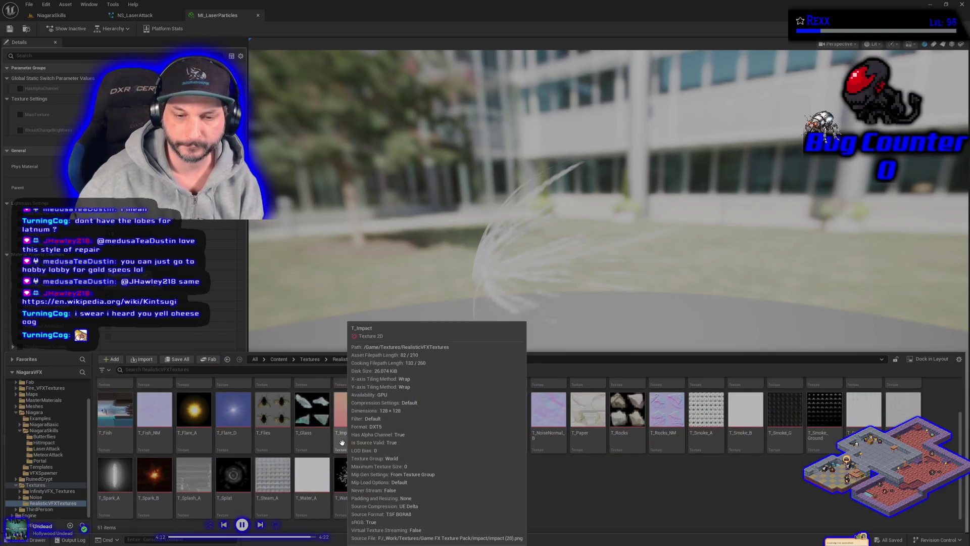
pyautogui.click(154, 475)
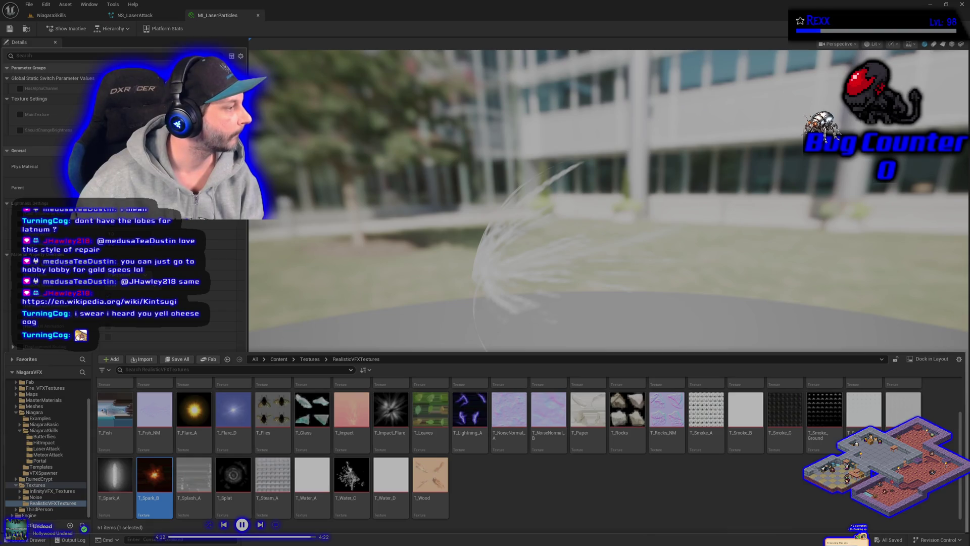
pyautogui.moveTo(158, 483); pyautogui.dragTo(48, 448)
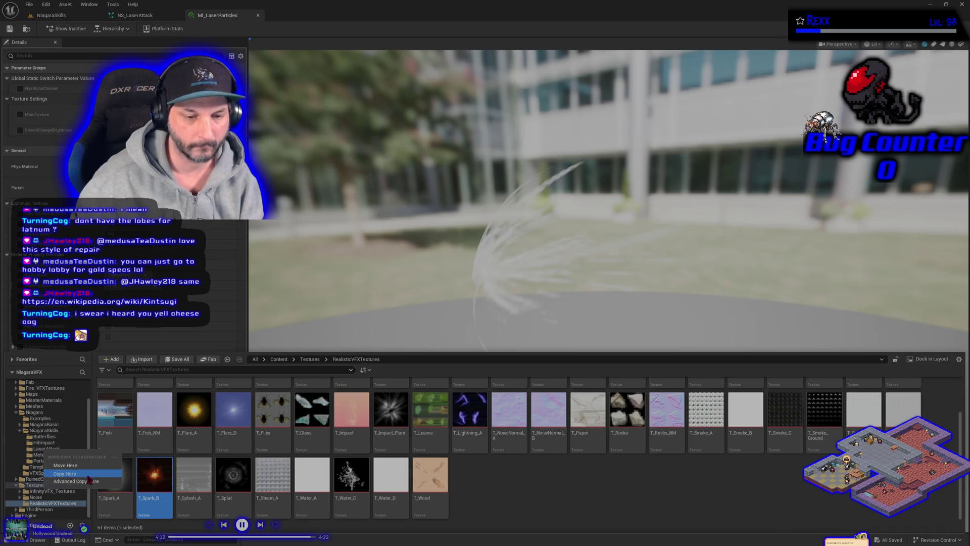
pyautogui.click(90, 478)
pyautogui.click(46, 448)
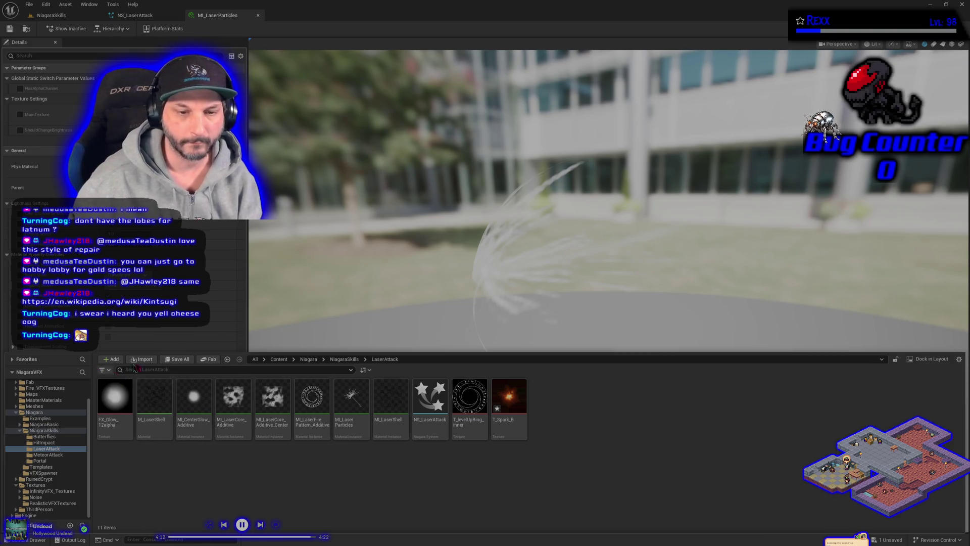
pyautogui.click(178, 359)
pyautogui.click(538, 364)
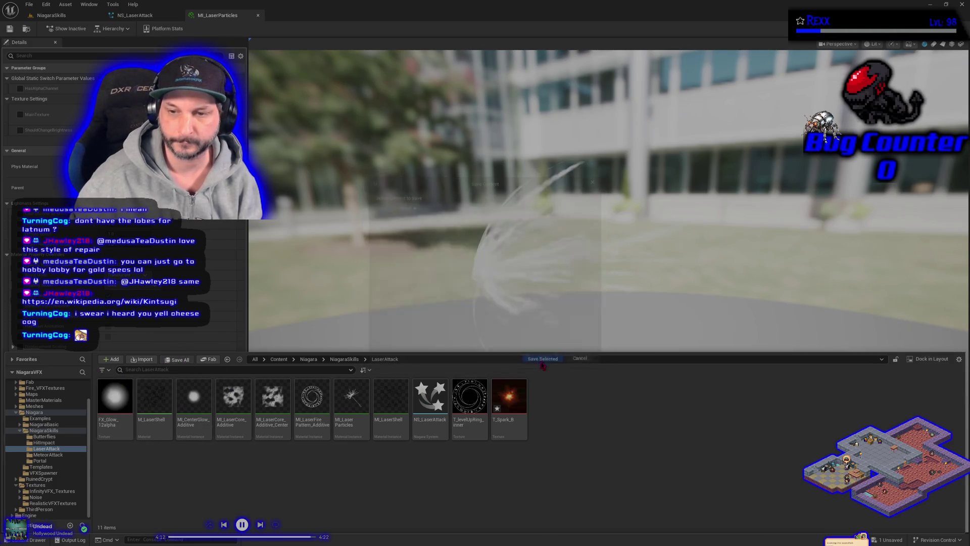
# - Enable the MainTexture parameter on MI_LaserParticles and save the material instance
pyautogui.click(20, 115)
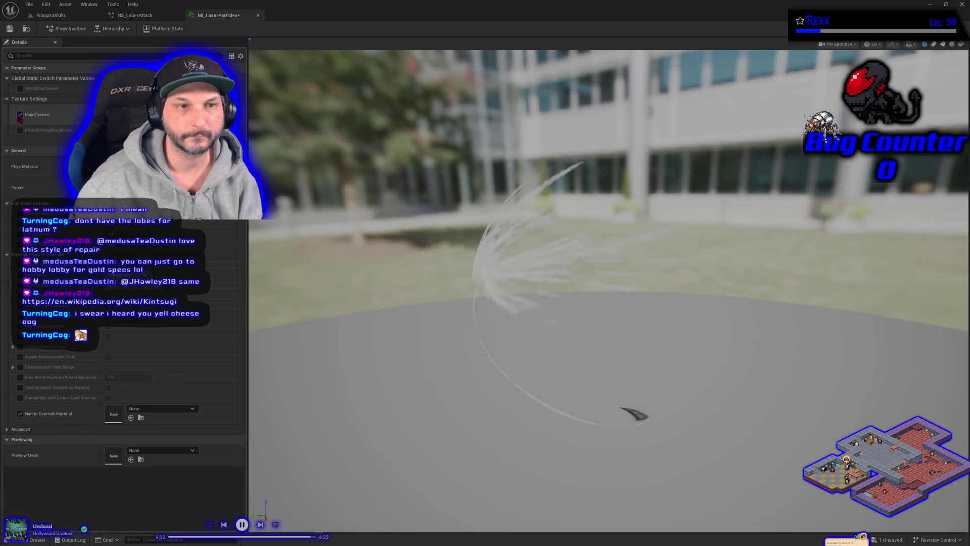
pyautogui.hotkey('ctrl', 'space')
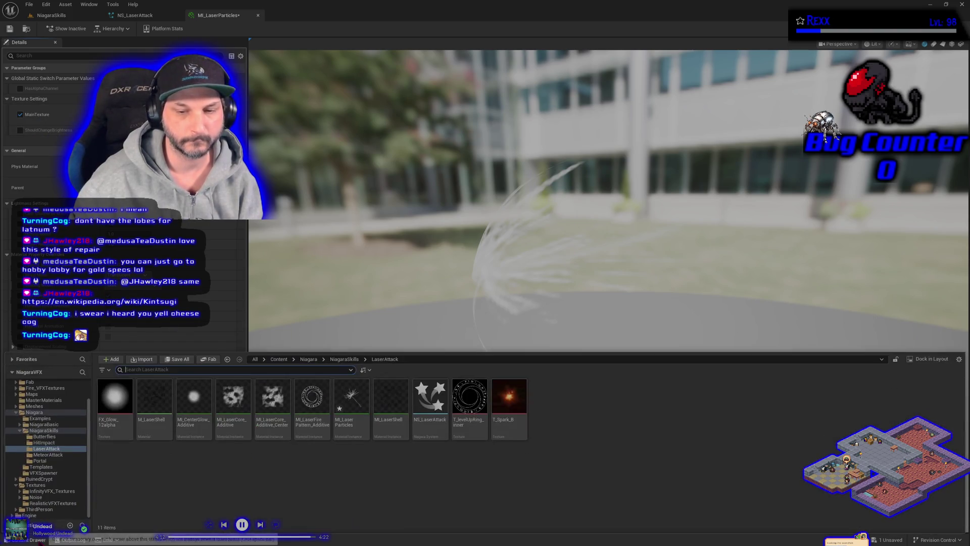
pyautogui.hotkey('ctrl', 'space')
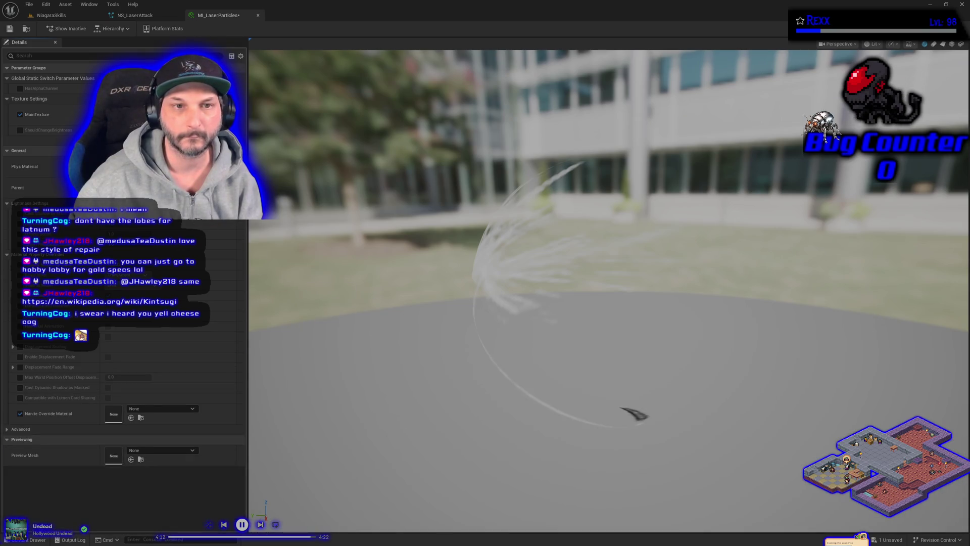
pyautogui.moveTo(460, 317); pyautogui.dragTo(368, 318)
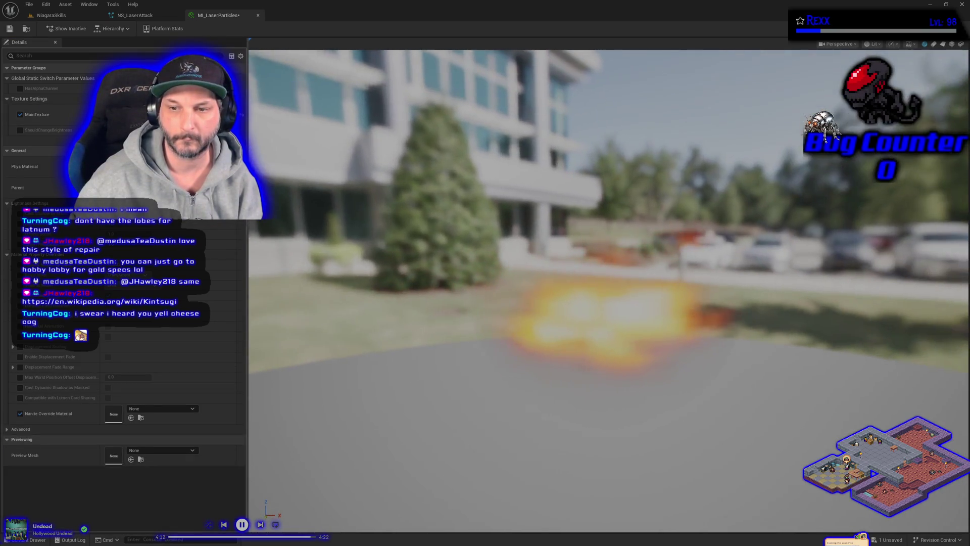
pyautogui.click(9, 29)
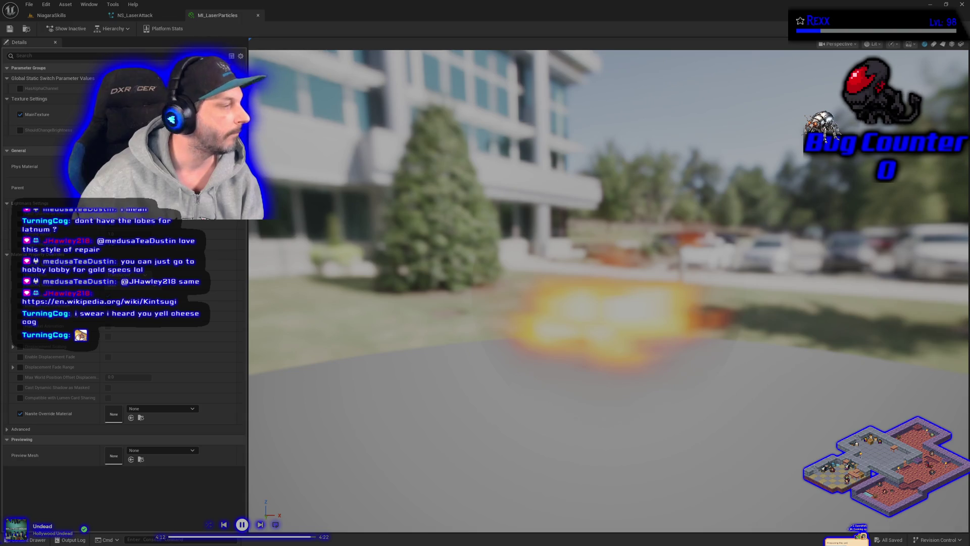
pyautogui.click(152, 15)
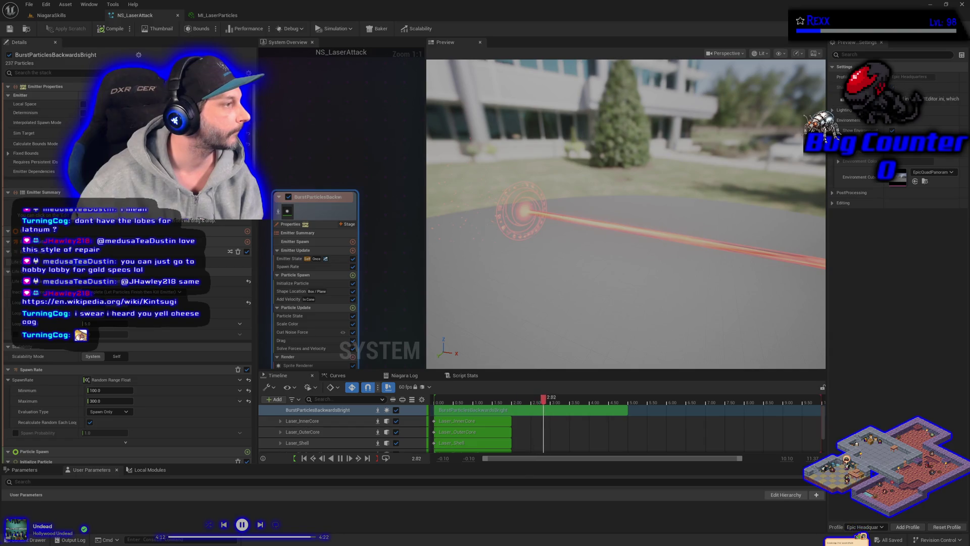
# - Duplicate BurstParticlesBackwardsBright, place the copy beside it, and name it BurstParticlesBackwardsBlack
pyautogui.click(29, 5)
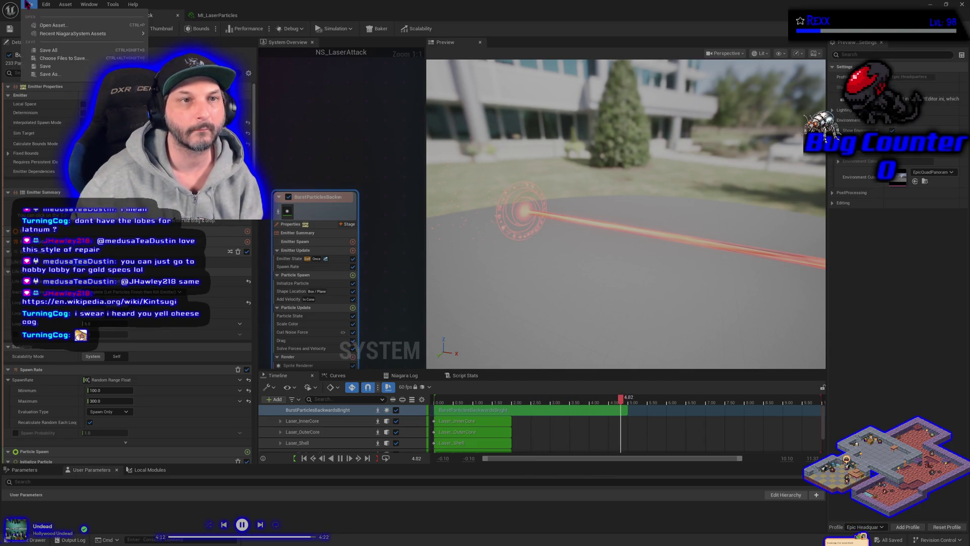
pyautogui.moveTo(342, 214); pyautogui.dragTo(295, 198)
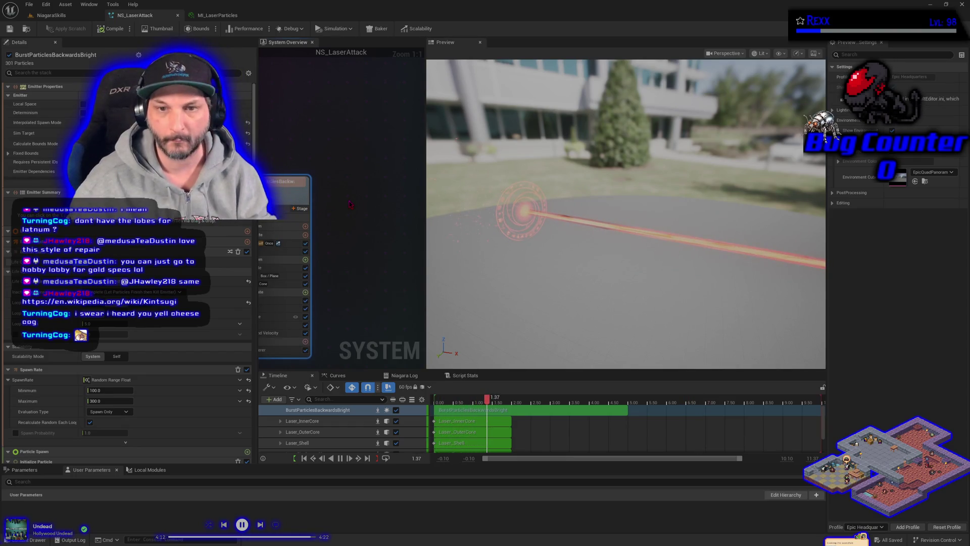
pyautogui.hotkey('ctrl', 'd')
pyautogui.moveTo(350, 203); pyautogui.dragTo(336, 183)
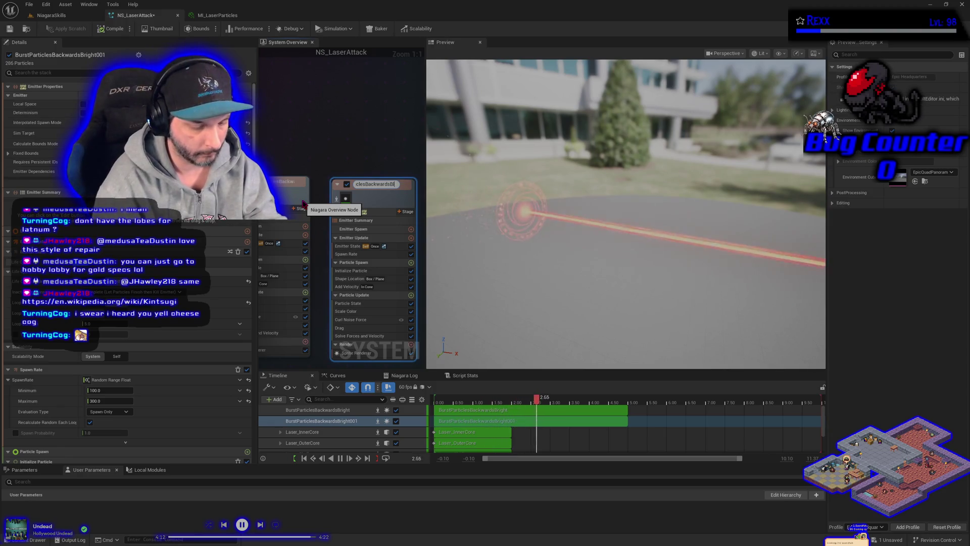
pyautogui.press('Return')
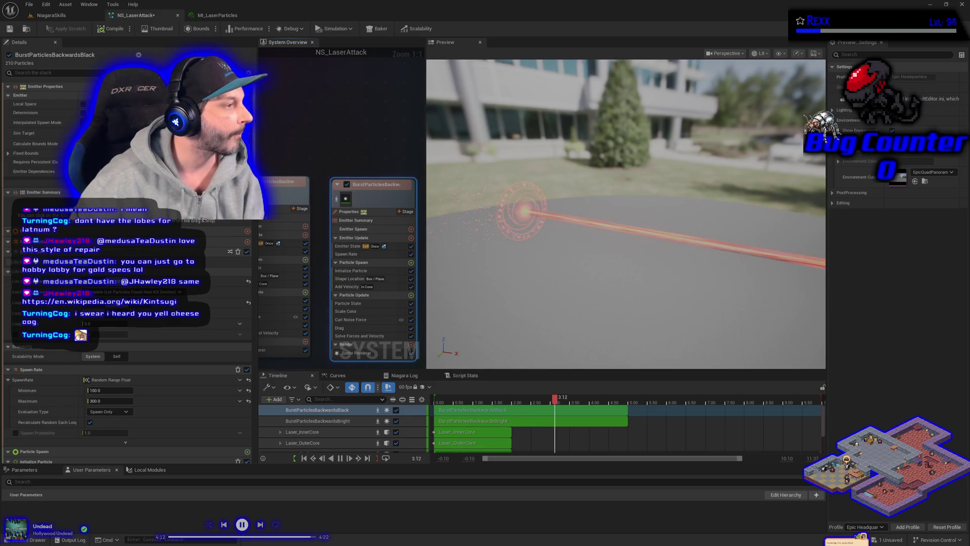
# - Check the Sprite Renderer material against MI_LaserParticles, then show the Initialize Particle settings
pyautogui.click(356, 352)
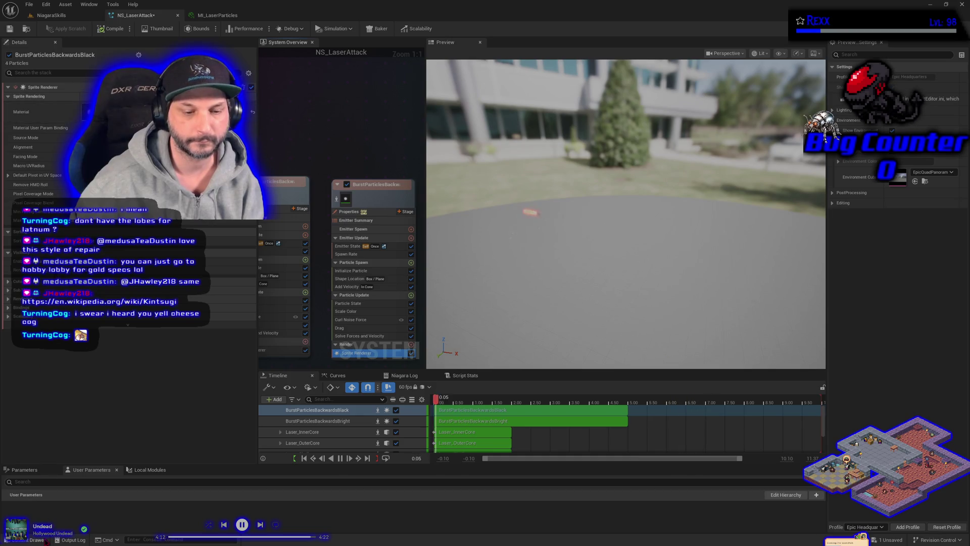
pyautogui.hotkey('ctrl', 'space')
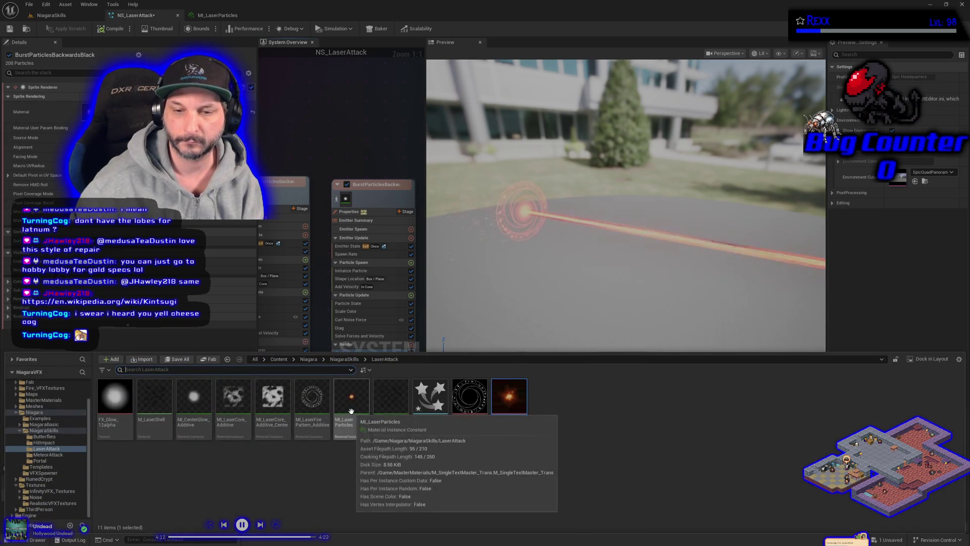
pyautogui.moveTo(352, 411); pyautogui.dragTo(152, 112)
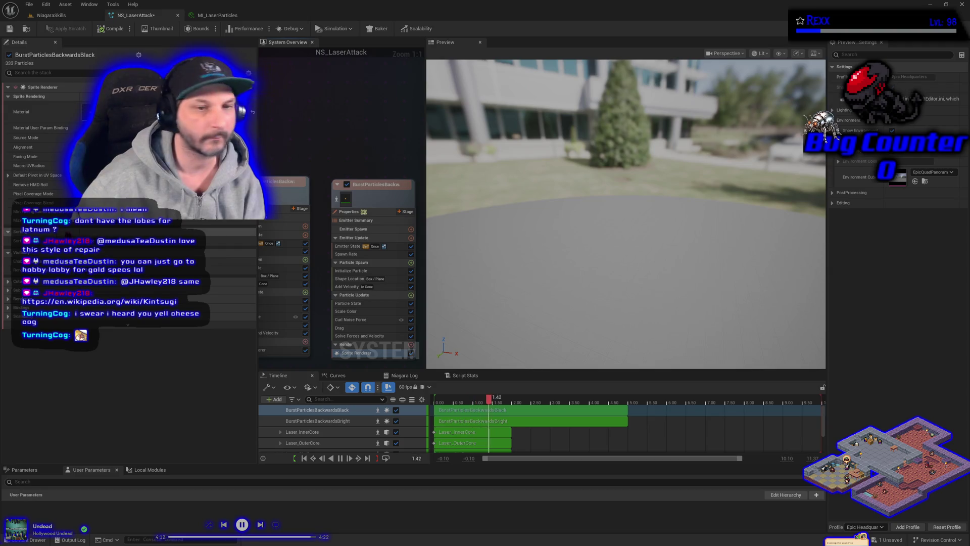
pyautogui.click(354, 270)
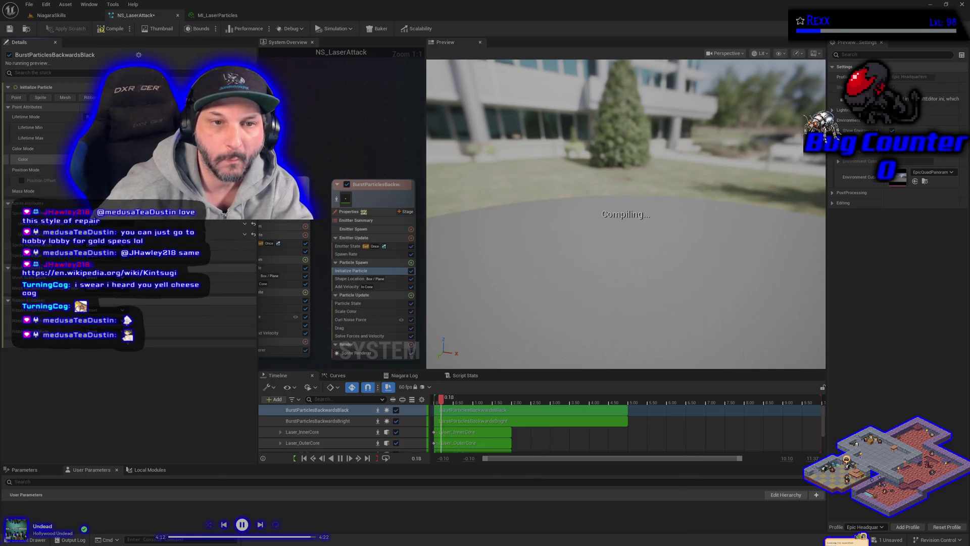
# - Darken the BurstParticlesBackwardsBlack particle colour to 1A1A1A and save NS_LaserAttack
pyautogui.click(134, 160)
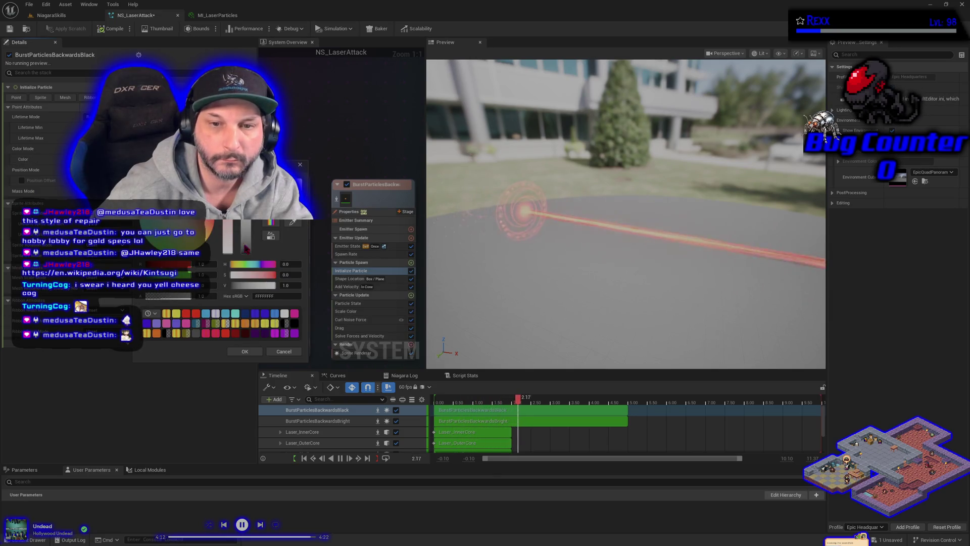
pyautogui.moveTo(246, 254); pyautogui.dragTo(245, 251)
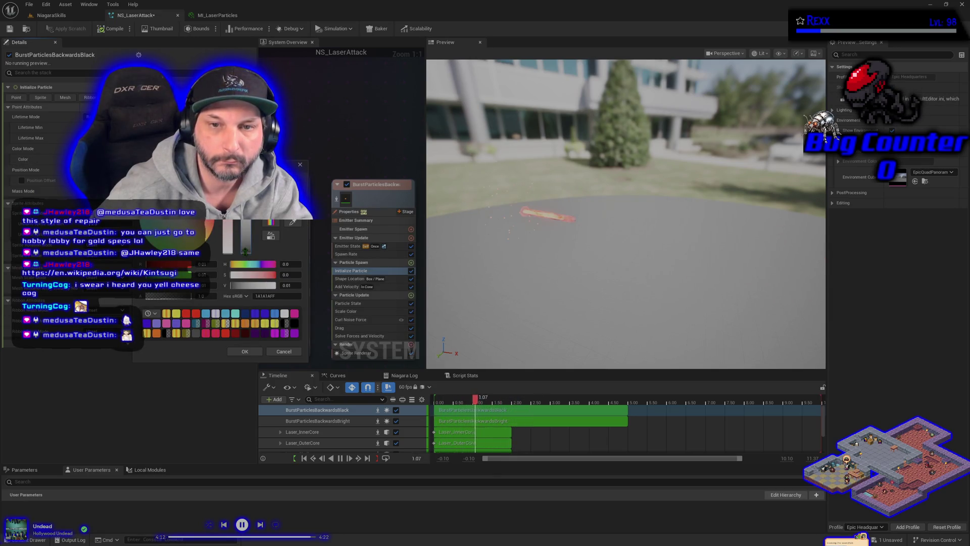
pyautogui.click(244, 351)
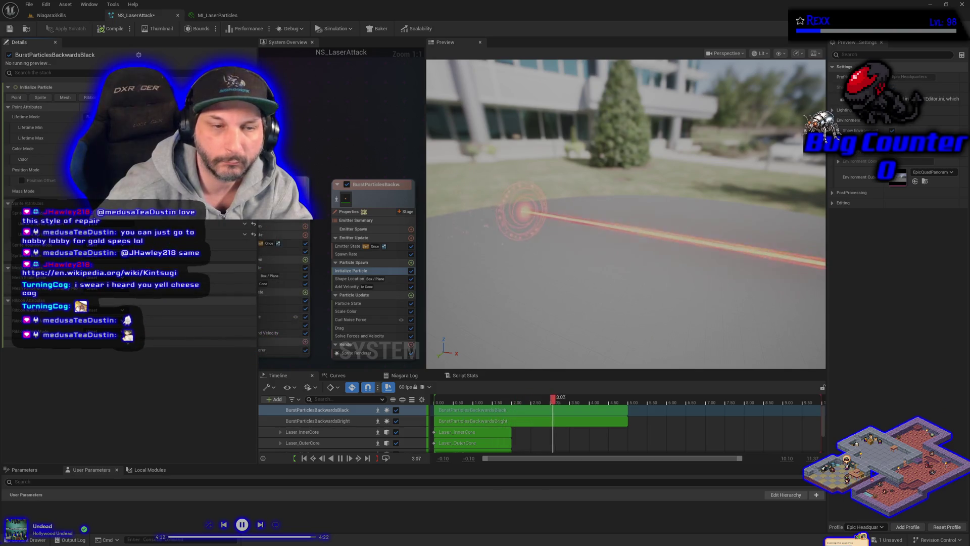
pyautogui.click(11, 31)
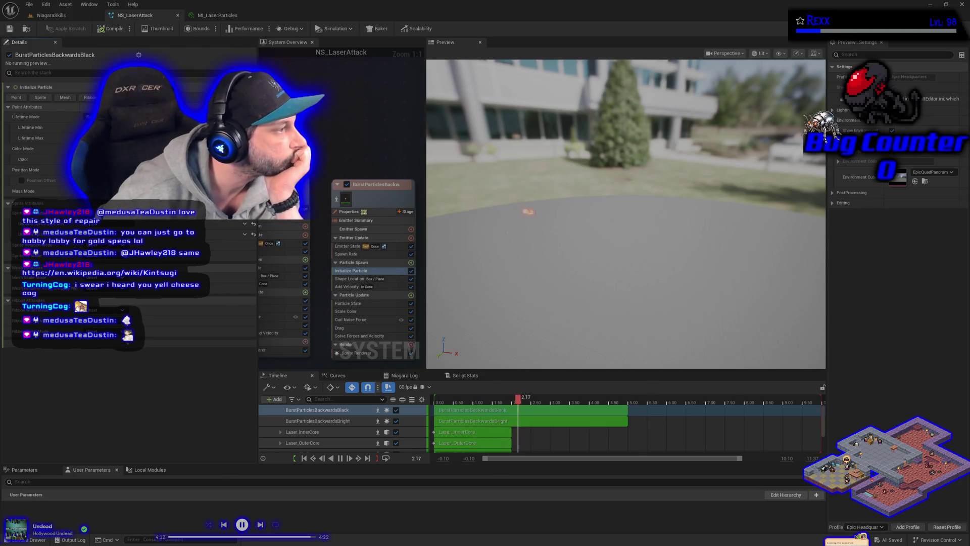
# - Adjust the emitter's Spawn Rate value and save NS_LaserAttack
pyautogui.click(376, 255)
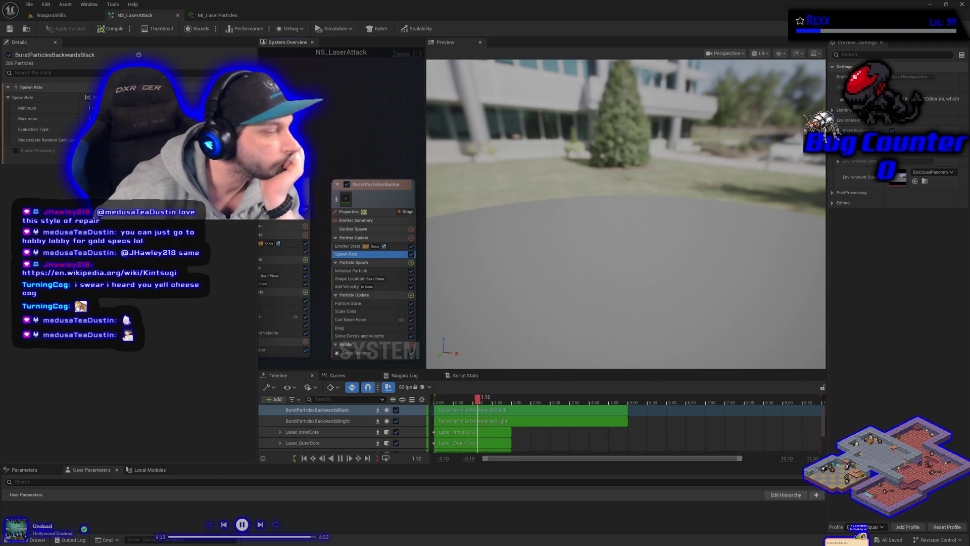
pyautogui.press('Return')
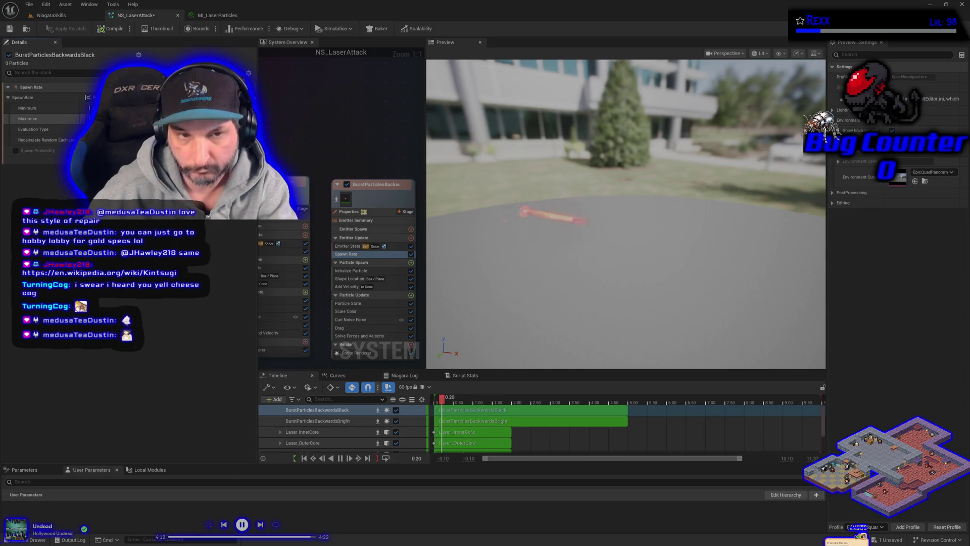
pyautogui.click(30, 6)
pyautogui.click(55, 48)
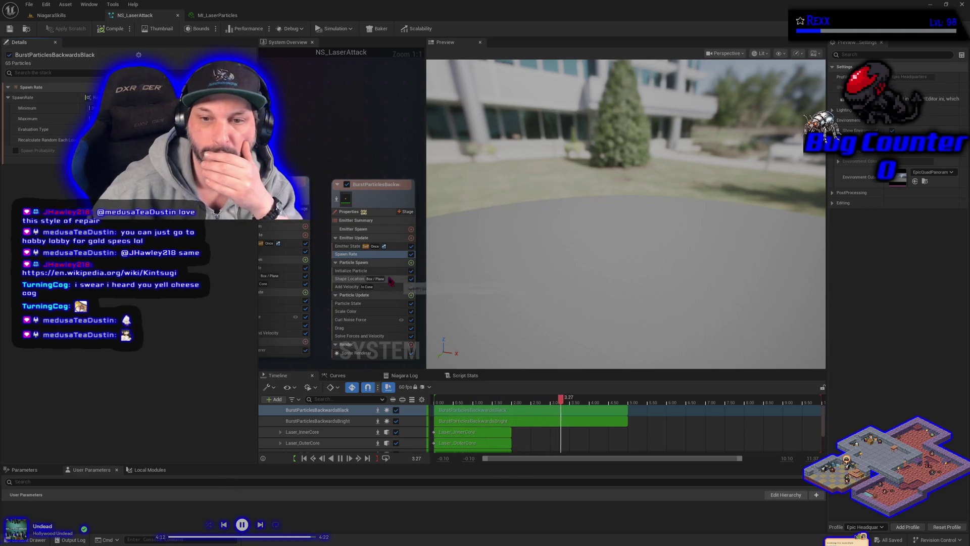
# - Apply an edited Initialize Particle value, save NS_LaserAttack, and return to the NiagaraSkills level
pyautogui.click(353, 270)
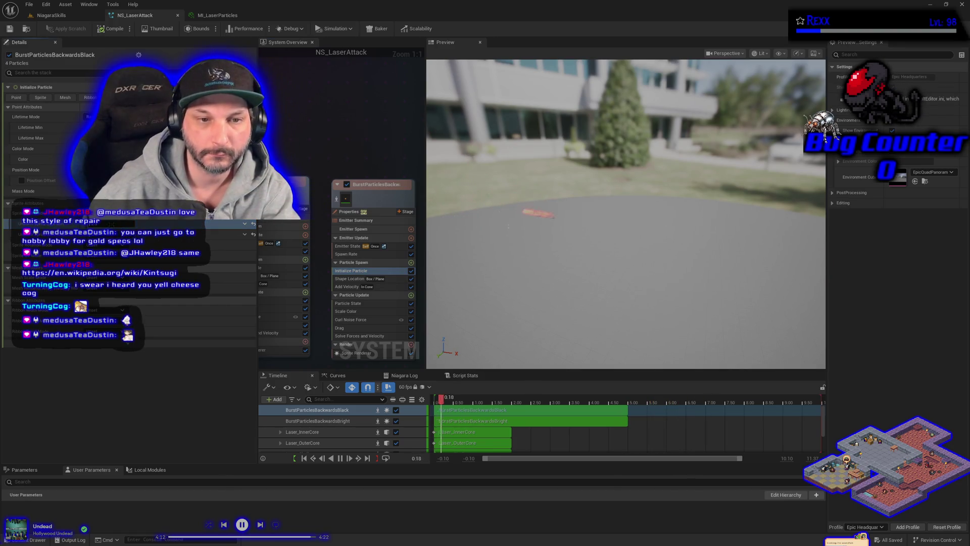
pyautogui.press('Return')
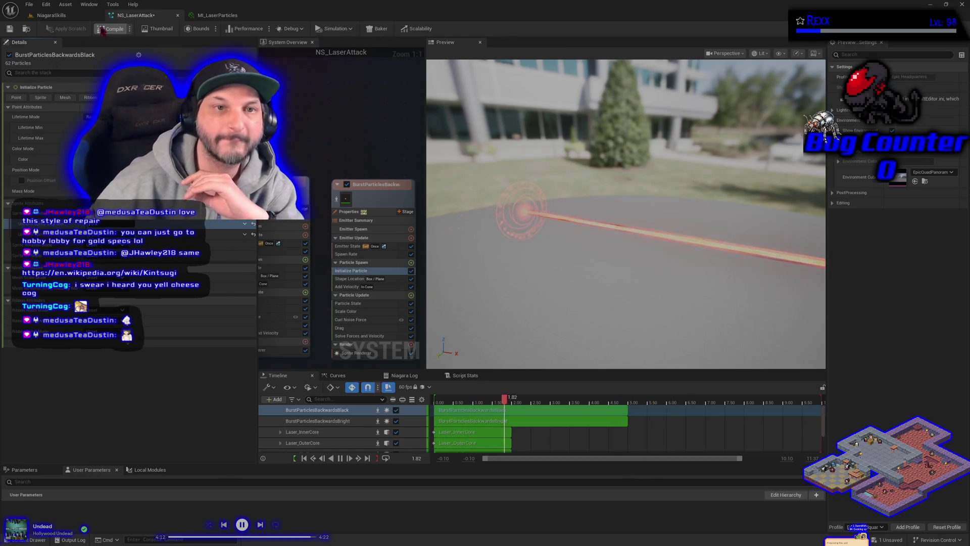
pyautogui.click(29, 6)
pyautogui.click(49, 50)
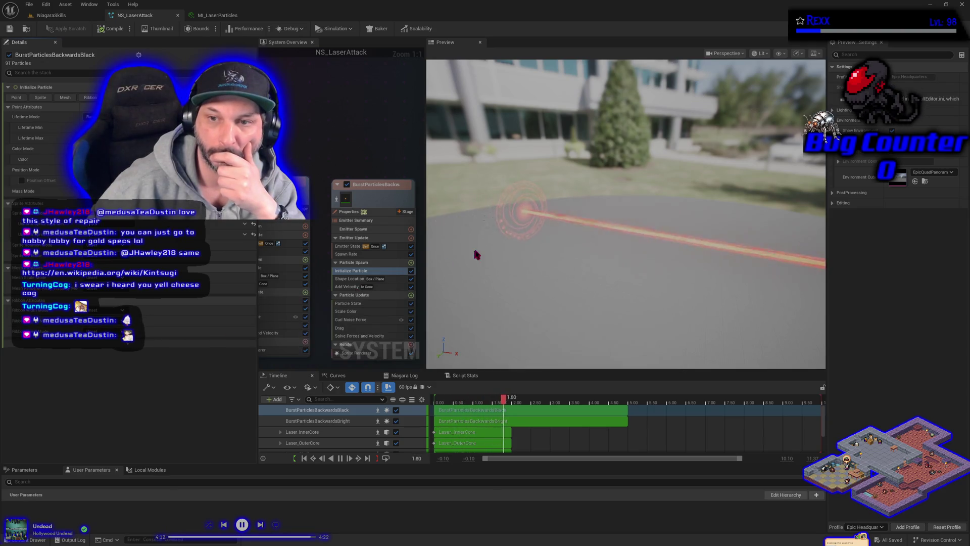
pyautogui.click(55, 17)
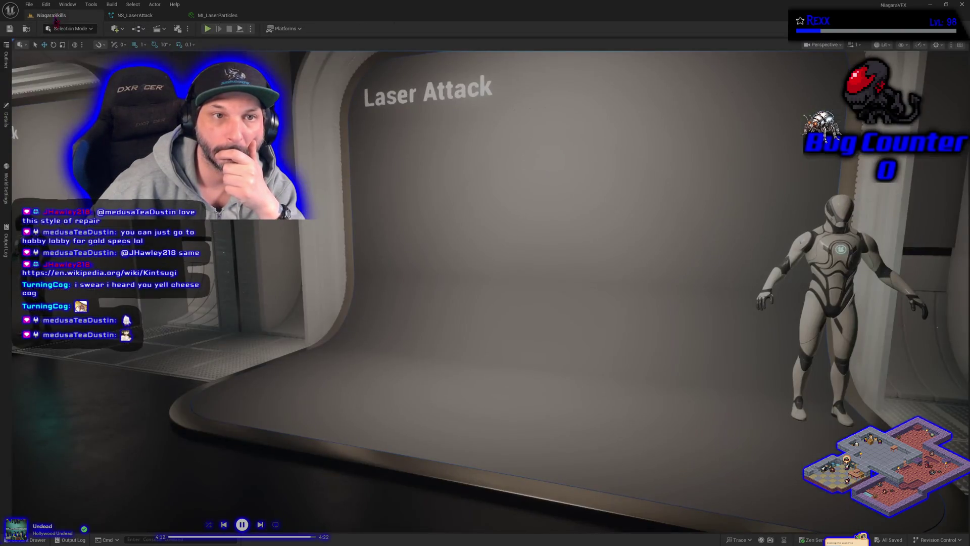
# - Inspect the BP_DefaultVFXSpawner5 details, then go back to NS_LaserAttack
pyautogui.click(7, 119)
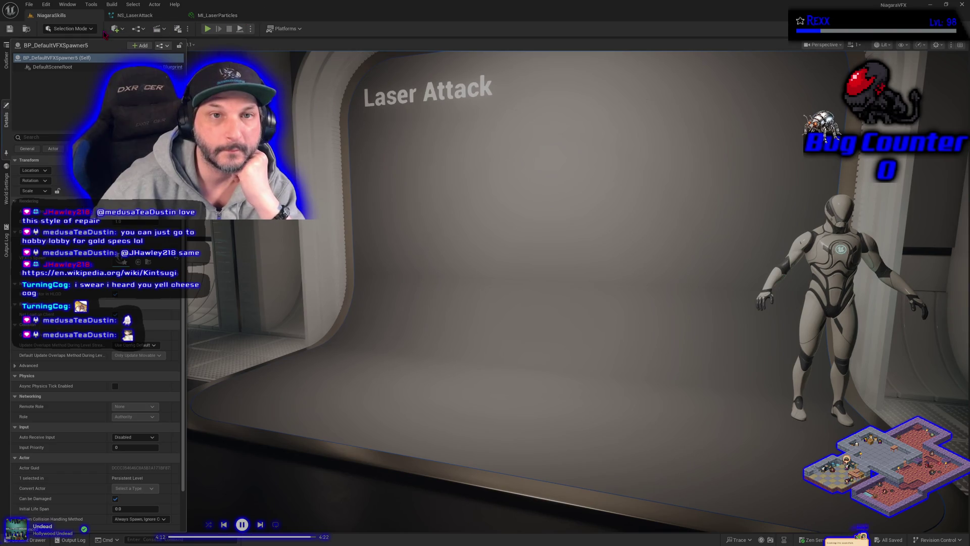
pyautogui.click(135, 15)
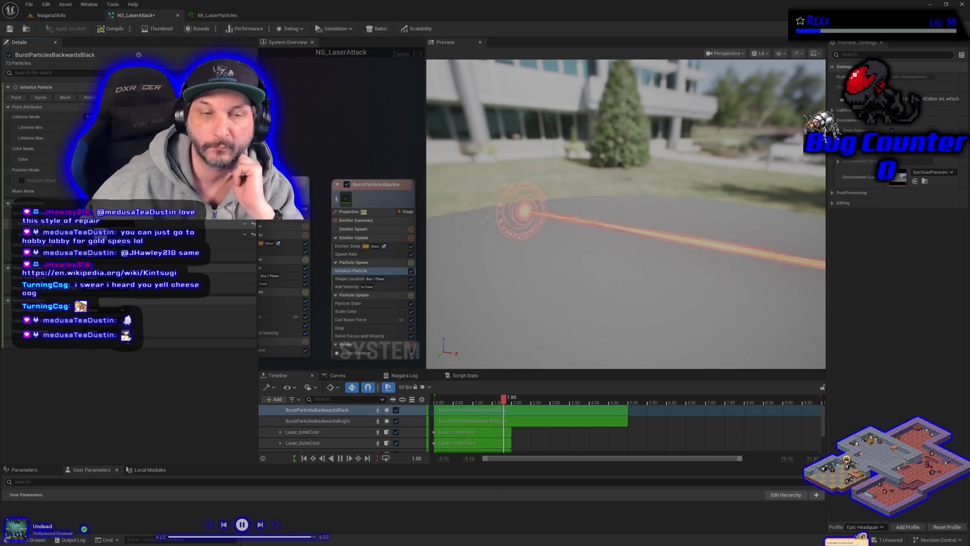
# - Save NS_LaserAttack and widen the System Overview graph area
pyautogui.click(10, 29)
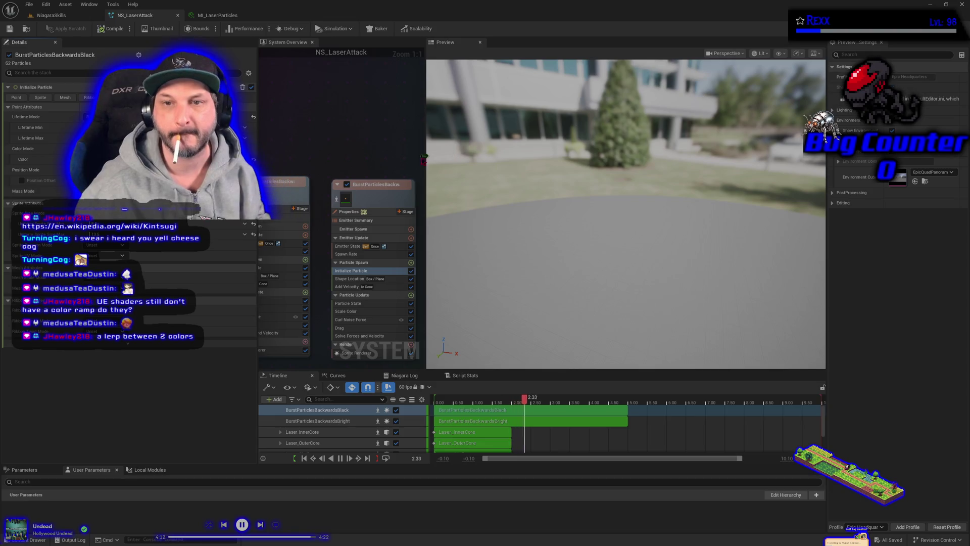
pyautogui.moveTo(427, 158)
pyautogui.mouseDown()
pyautogui.moveTo(555, 168)
pyautogui.moveTo(581, 182)
pyautogui.mouseUp()
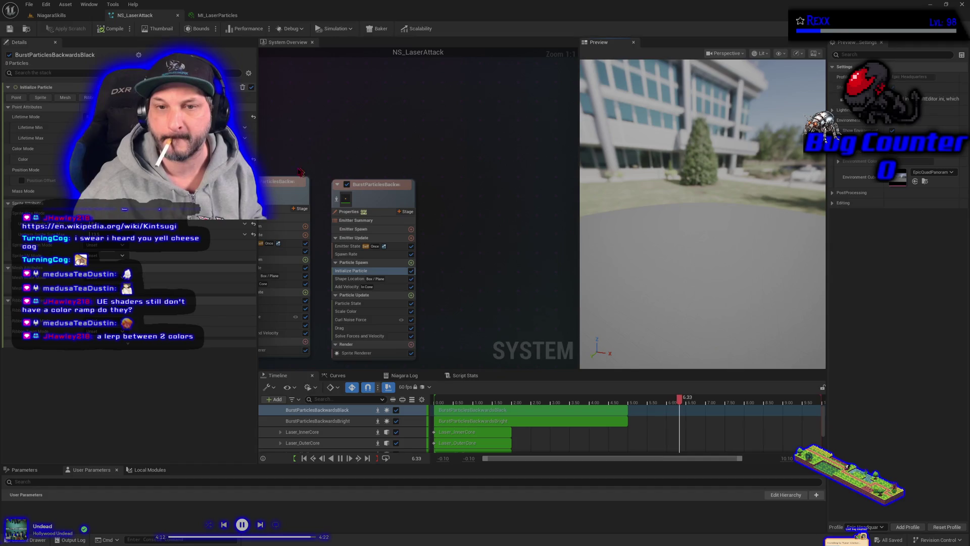
# - Wrap both BurstParticlesBackwards emitters in a comment titled 'Backward Particles' with a comment colour
pyautogui.moveTo(349, 106); pyautogui.dragTo(504, 228)
pyautogui.write('cBack')
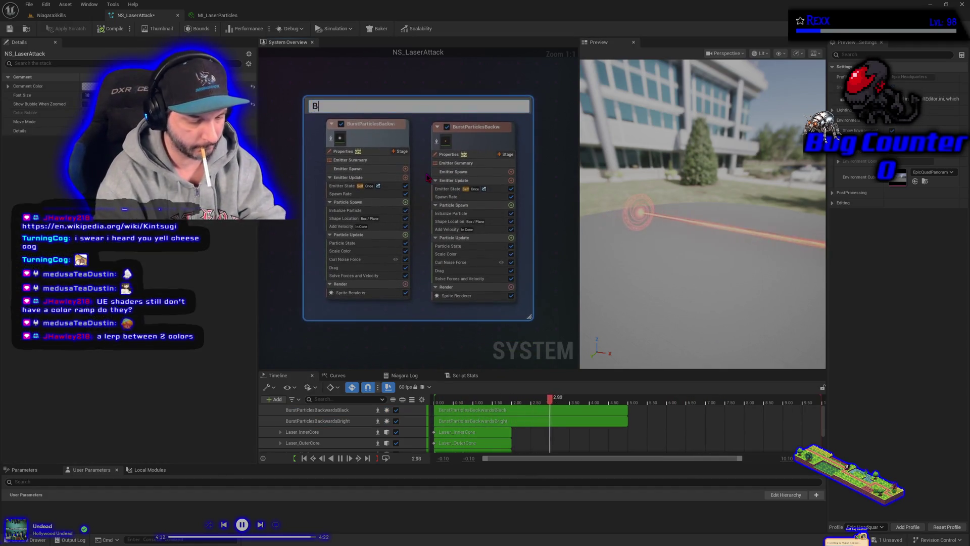
pyautogui.write('ward')
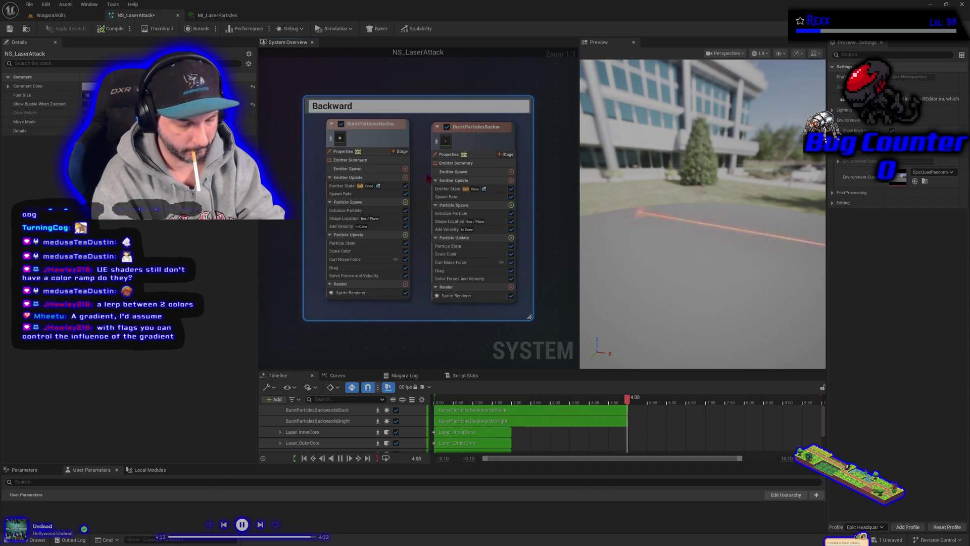
pyautogui.write(' Partic')
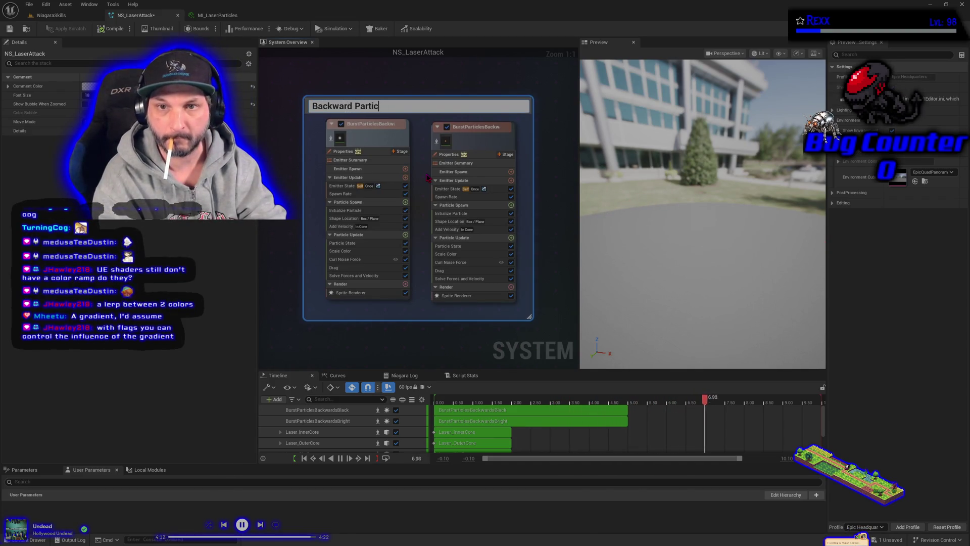
pyautogui.write('leles')
pyautogui.press('Return')
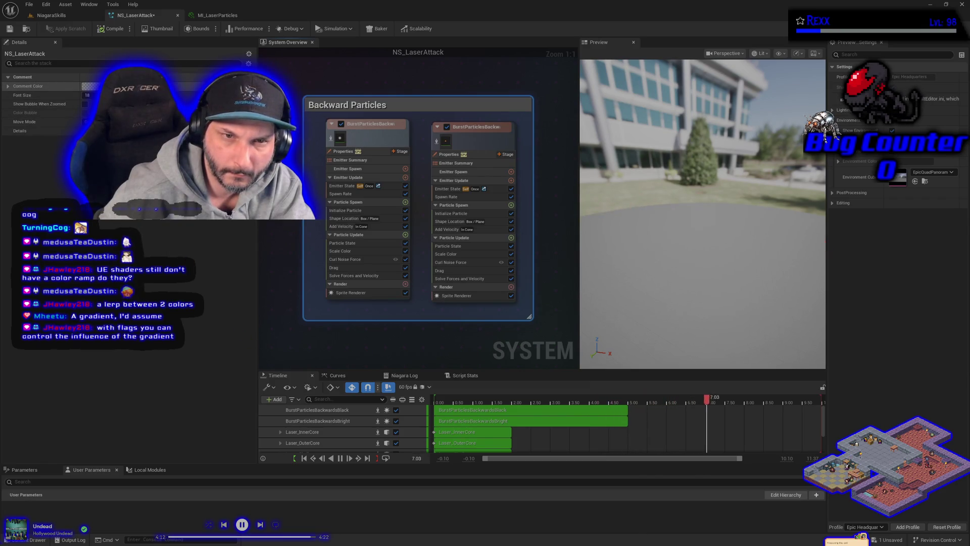
pyautogui.click(90, 86)
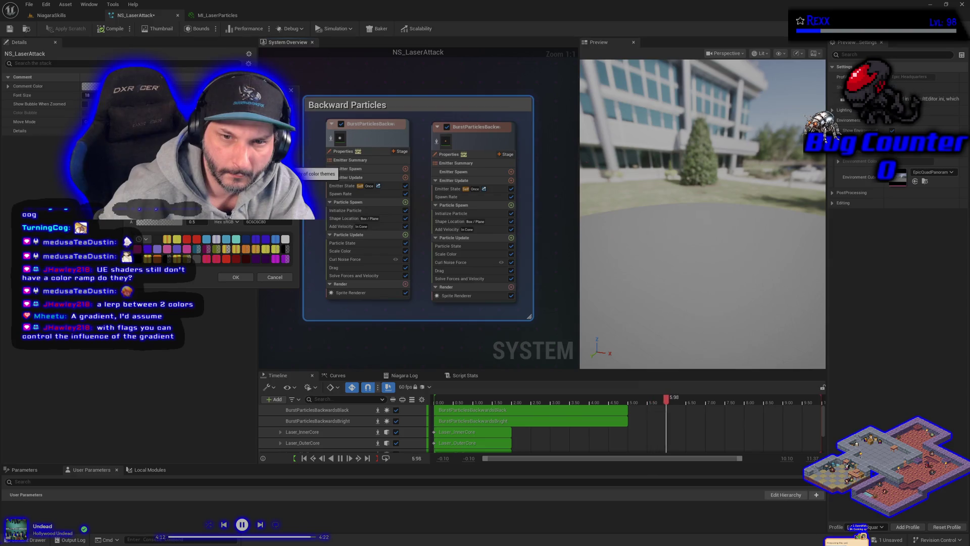
pyautogui.click(270, 280)
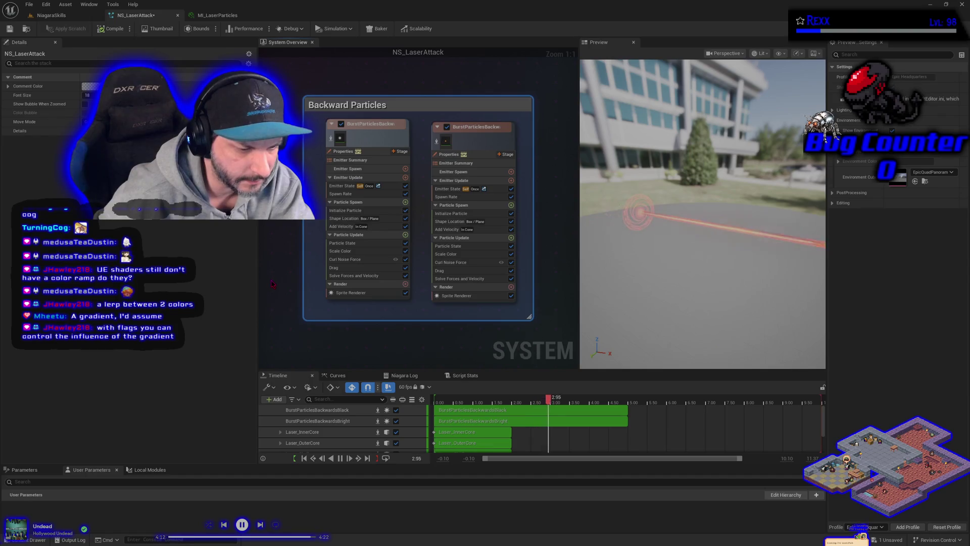
pyautogui.click(224, 16)
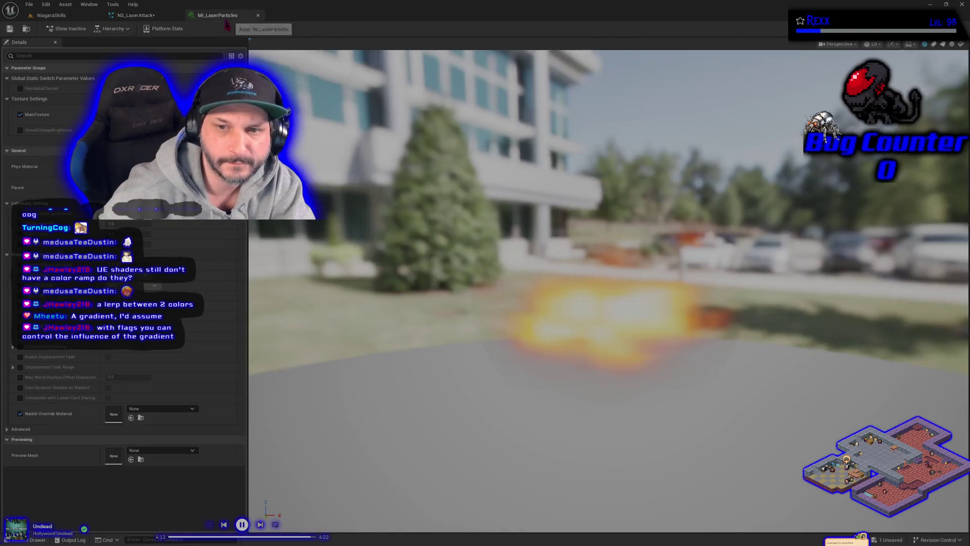
# - Open the M_LaserShell material from the LaserAttack folder
pyautogui.click(51, 15)
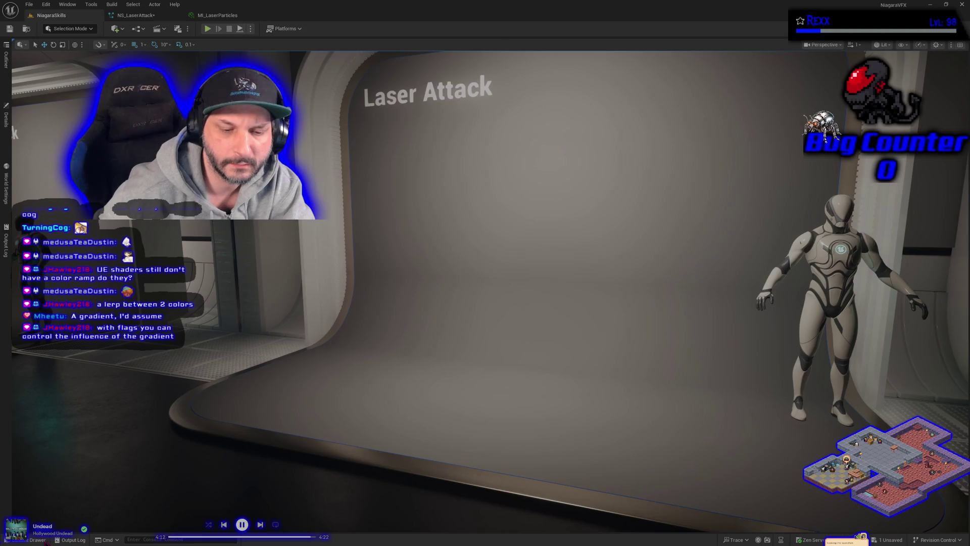
pyautogui.click(46, 540)
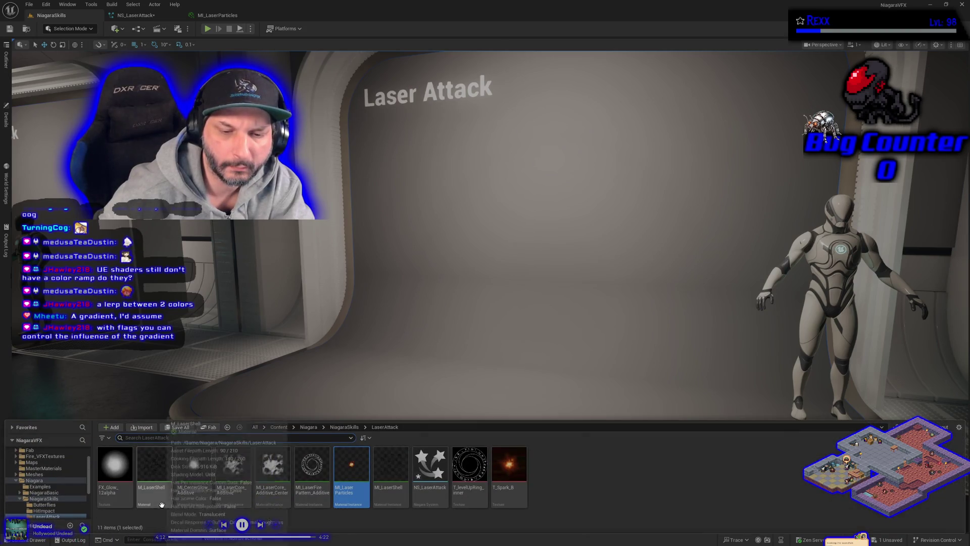
pyautogui.click(159, 498)
pyautogui.doubleClick(161, 502)
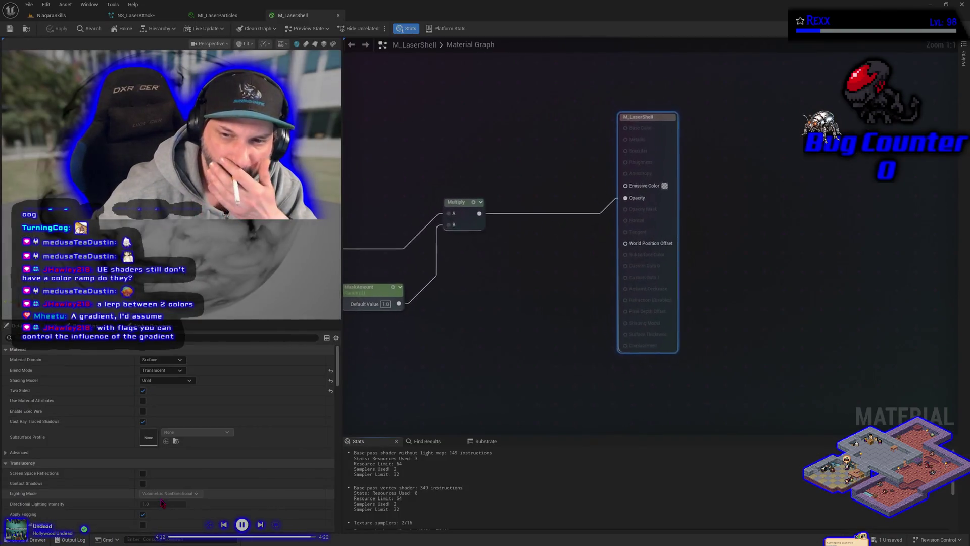
# - Add a trial Color Ramp node to M_LaserShell, delete it, and apply the material
pyautogui.rightClick(387, 362)
pyautogui.write('gradient')
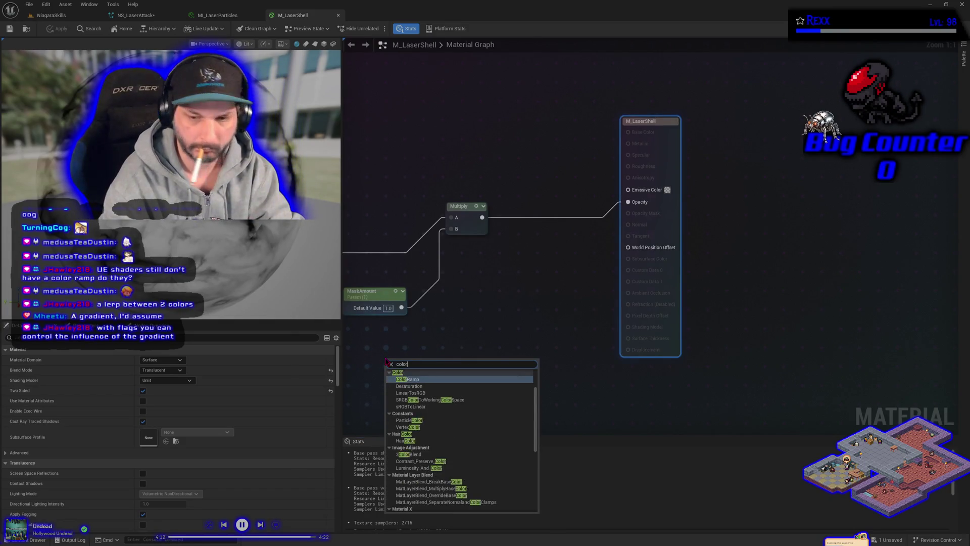
pyautogui.press('Escape')
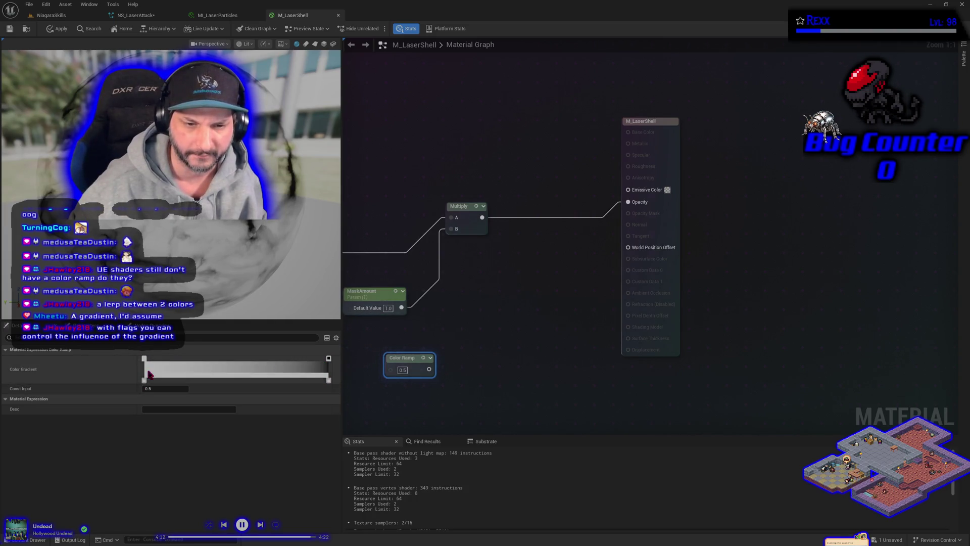
pyautogui.moveTo(404, 357)
pyautogui.mouseDown()
pyautogui.moveTo(417, 347)
pyautogui.moveTo(488, 364)
pyautogui.moveTo(452, 376)
pyautogui.moveTo(474, 345)
pyautogui.mouseUp()
pyautogui.moveTo(502, 404); pyautogui.dragTo(481, 371)
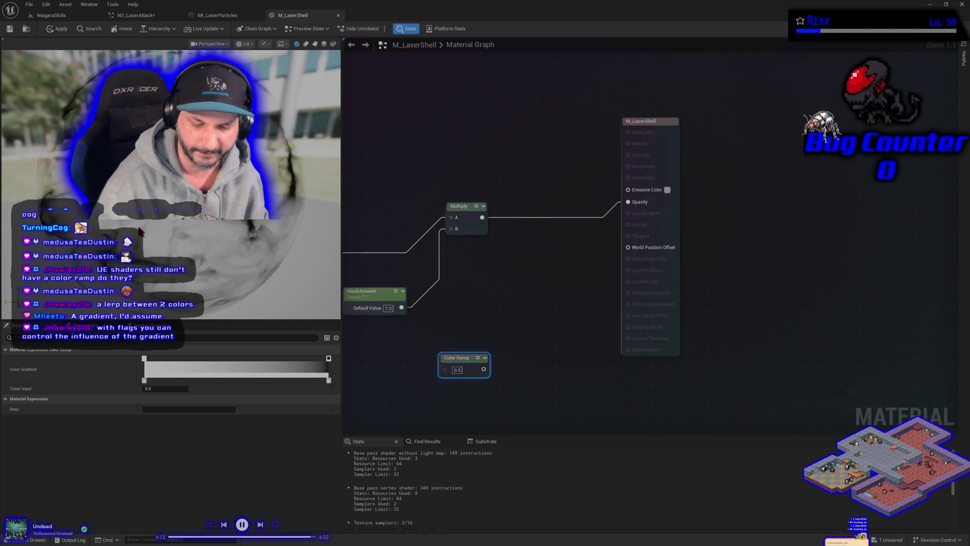
pyautogui.press('Delete')
pyautogui.click(56, 31)
pyautogui.click(150, 17)
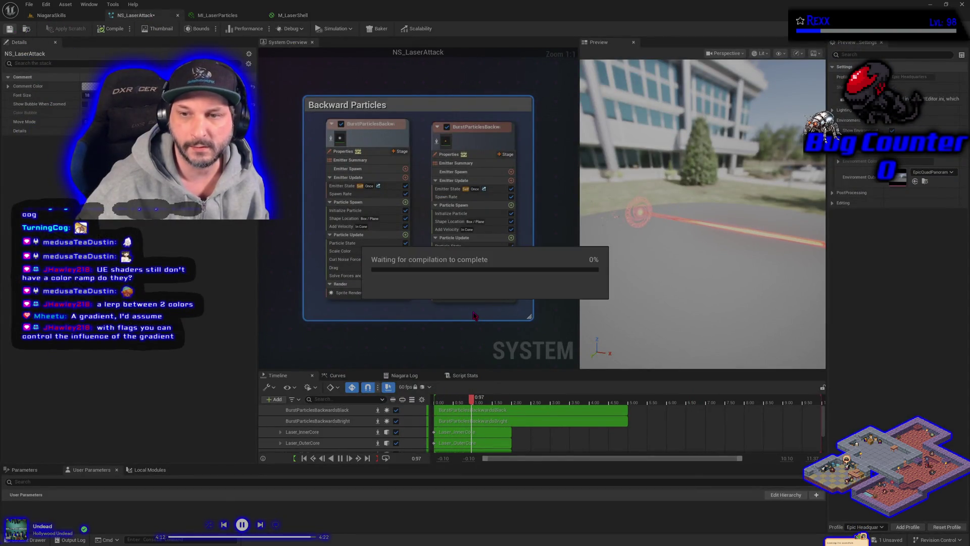
# - Save NS_LaserAttack, then return to the NiagaraSkills level with the Laser Attack scene
pyautogui.hotkey('ctrl', 's')
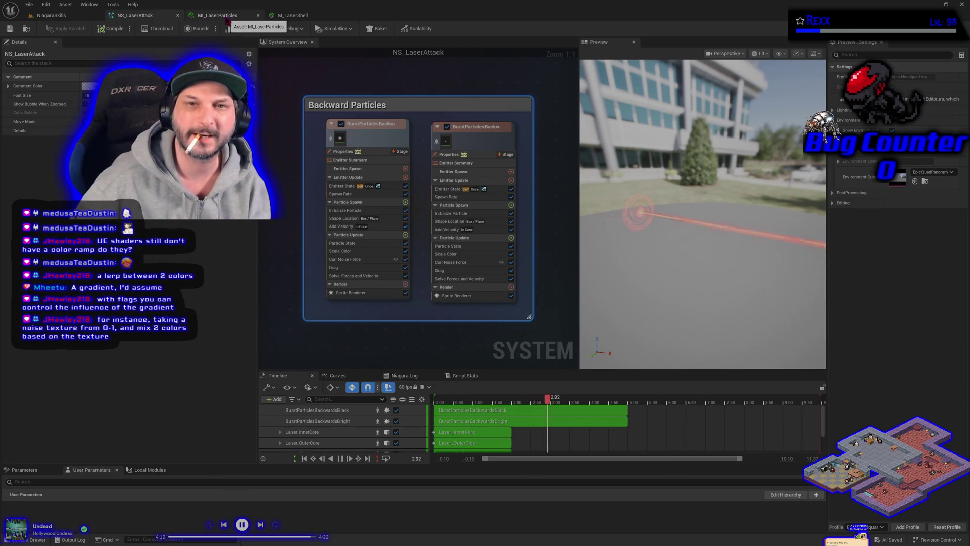
pyautogui.click(227, 20)
pyautogui.click(51, 15)
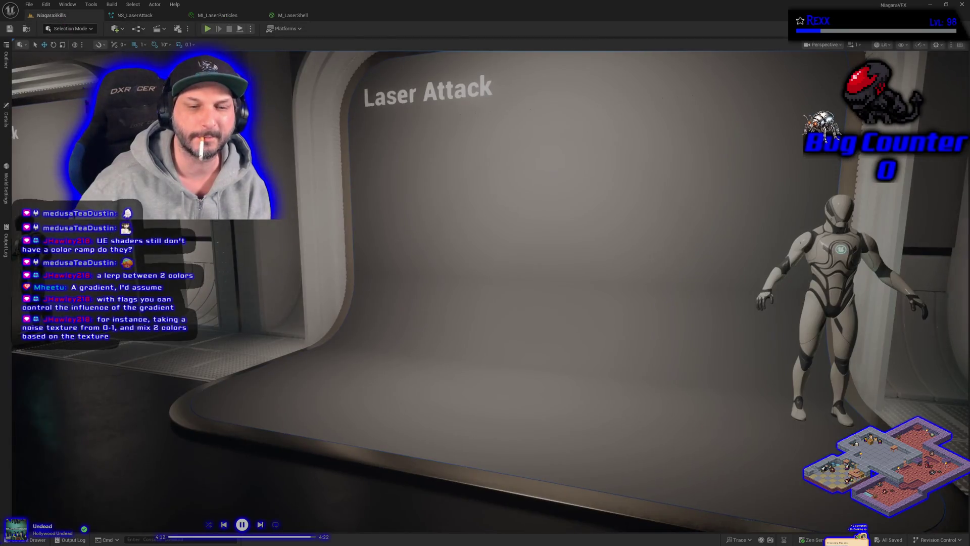
# - Open the M_LaserShell material and add a Color Ramp node to its graph
pyautogui.click(38, 539)
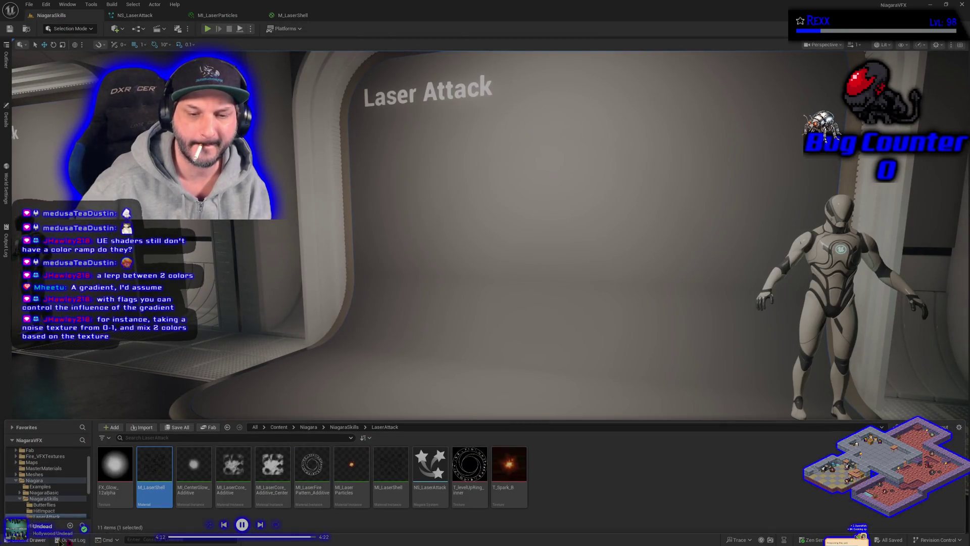
pyautogui.click(150, 487)
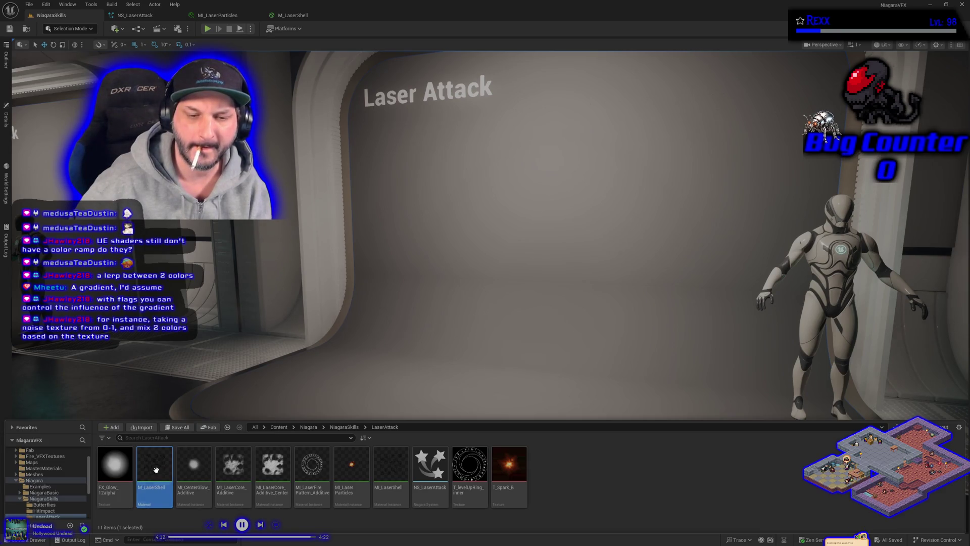
pyautogui.doubleClick(156, 469)
pyautogui.rightClick(507, 344)
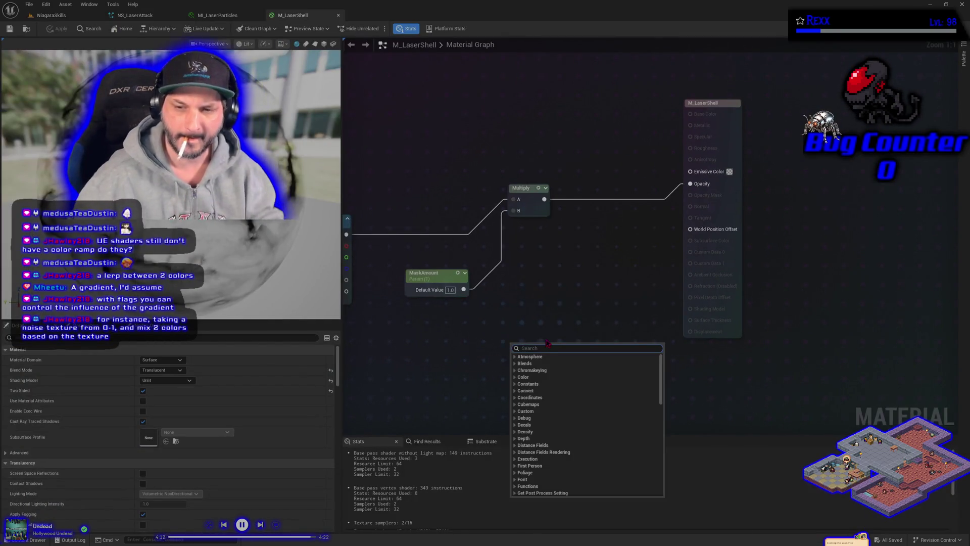
pyautogui.write('color ramp')
pyautogui.press('Return')
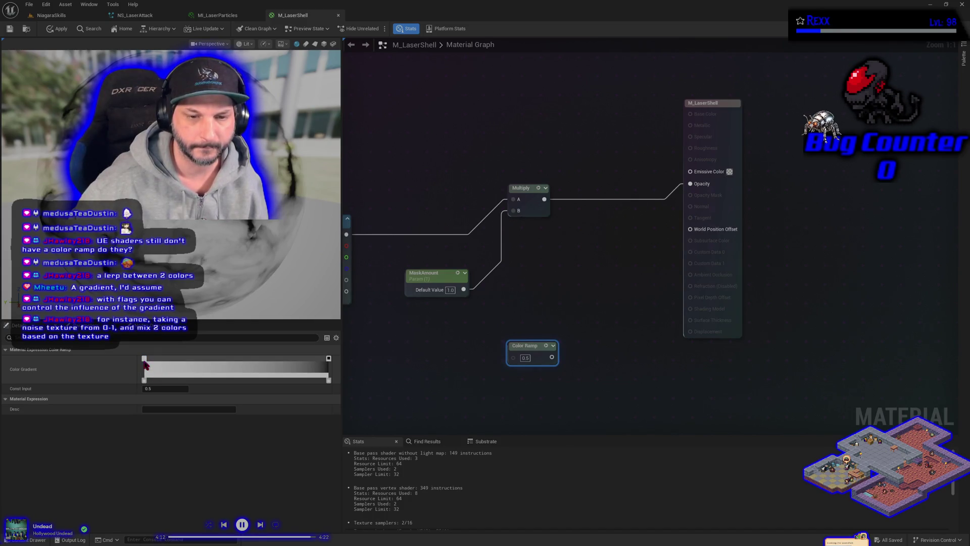
# - Make the first gradient stop purple and the middle stop magenta, then reposition the black and purple stops
pyautogui.doubleClick(145, 359)
pyautogui.click(172, 351)
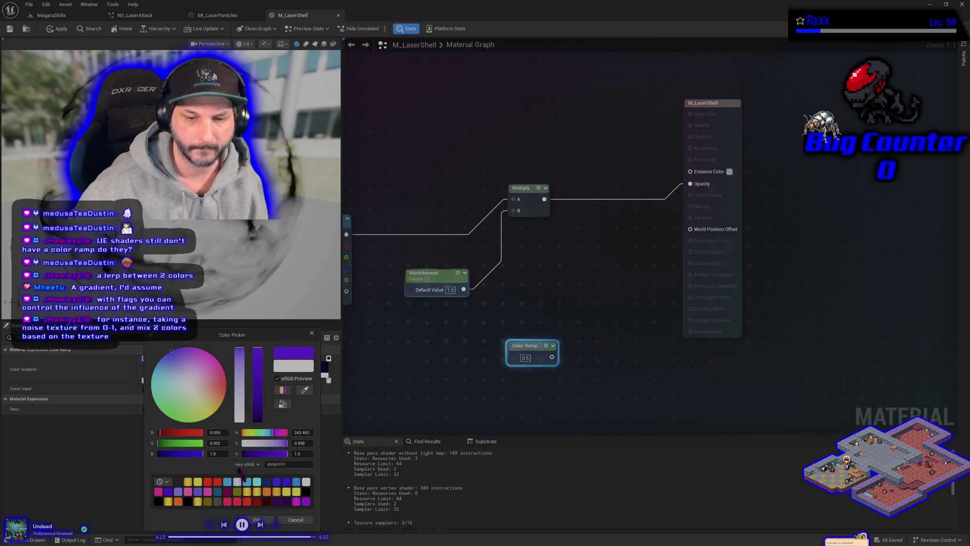
pyautogui.click(257, 519)
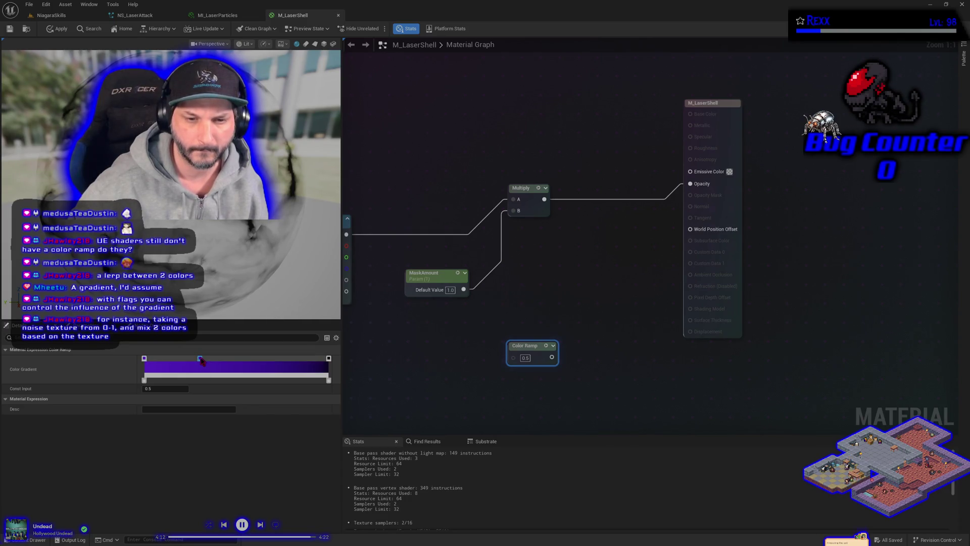
pyautogui.doubleClick(200, 358)
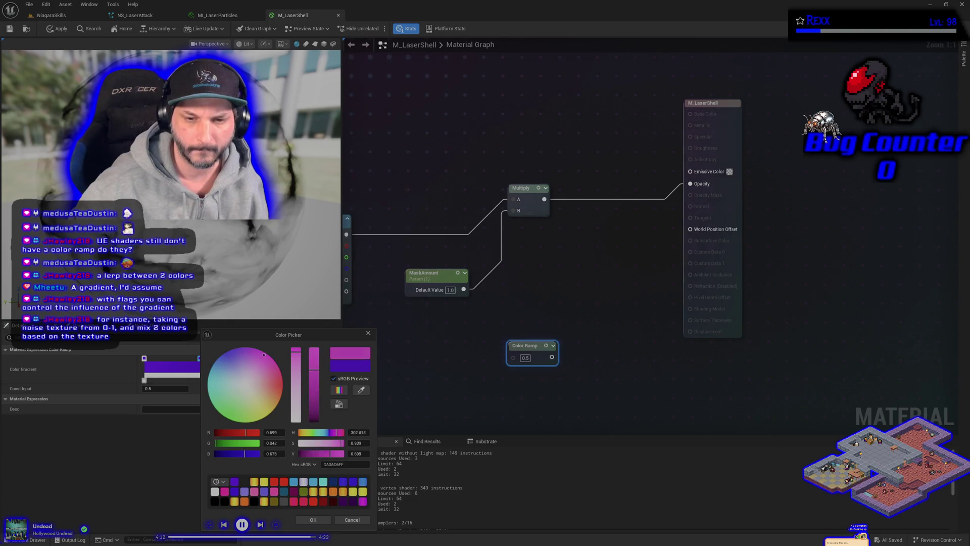
pyautogui.click(313, 519)
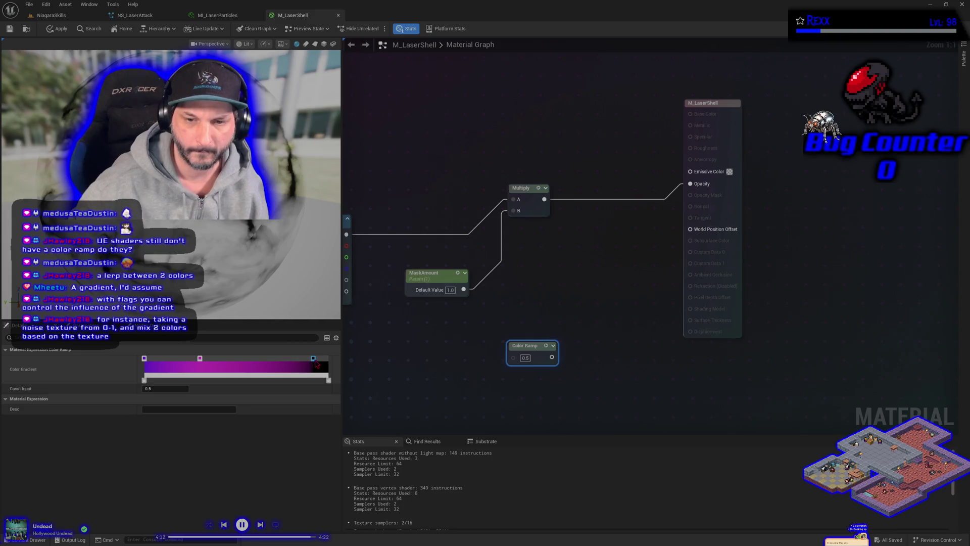
pyautogui.moveTo(313, 358); pyautogui.dragTo(236, 358)
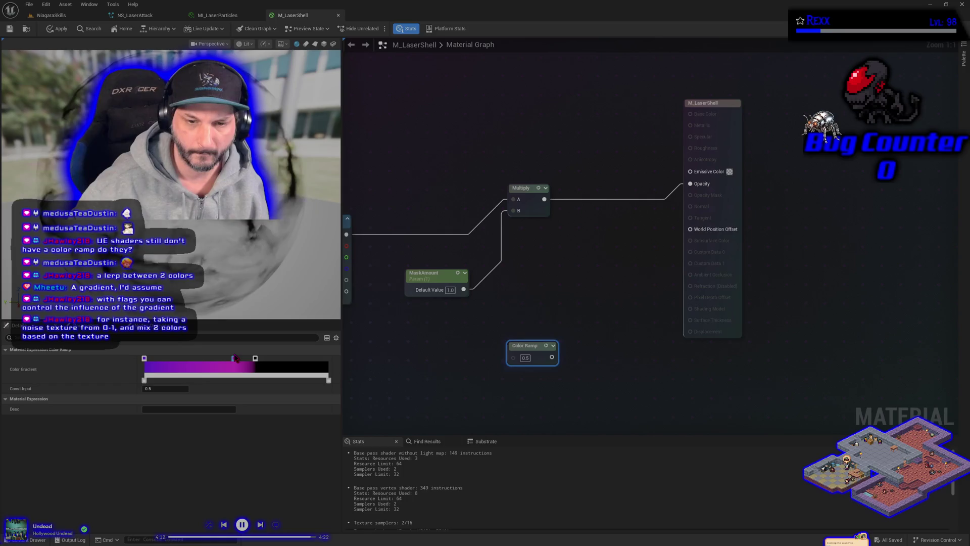
pyautogui.moveTo(144, 358); pyautogui.dragTo(210, 359)
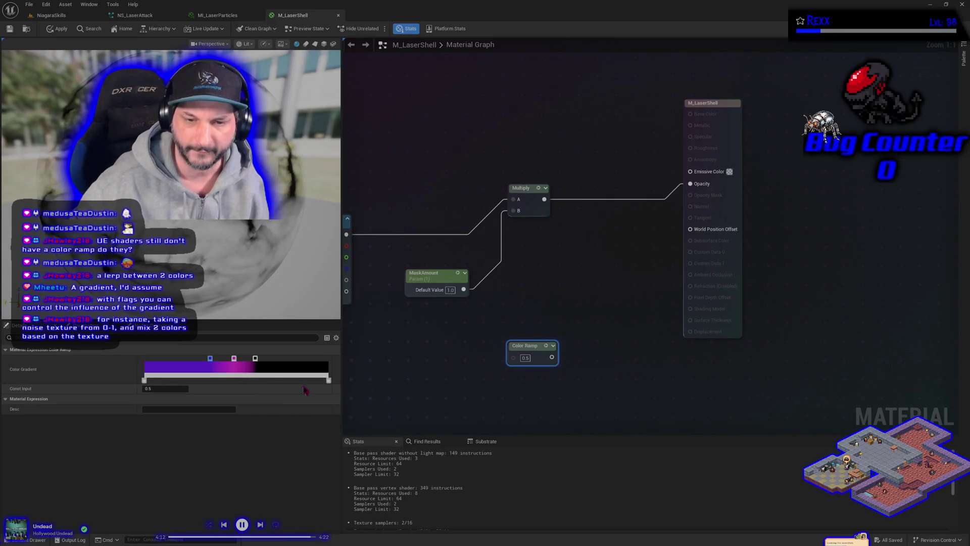
# - Set the gradient end's opacity to 0 and place a new Multiply node
pyautogui.click(329, 382)
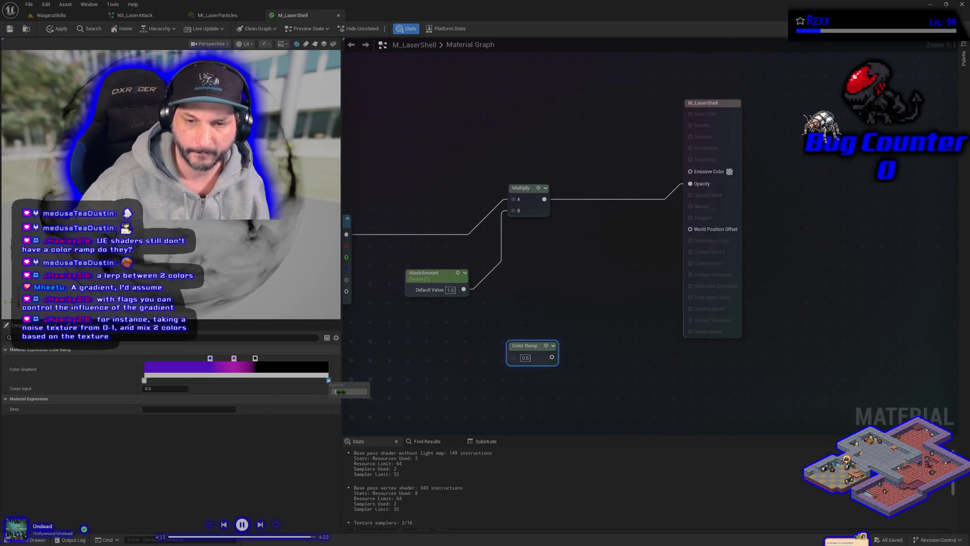
pyautogui.write('0')
pyautogui.press('Return')
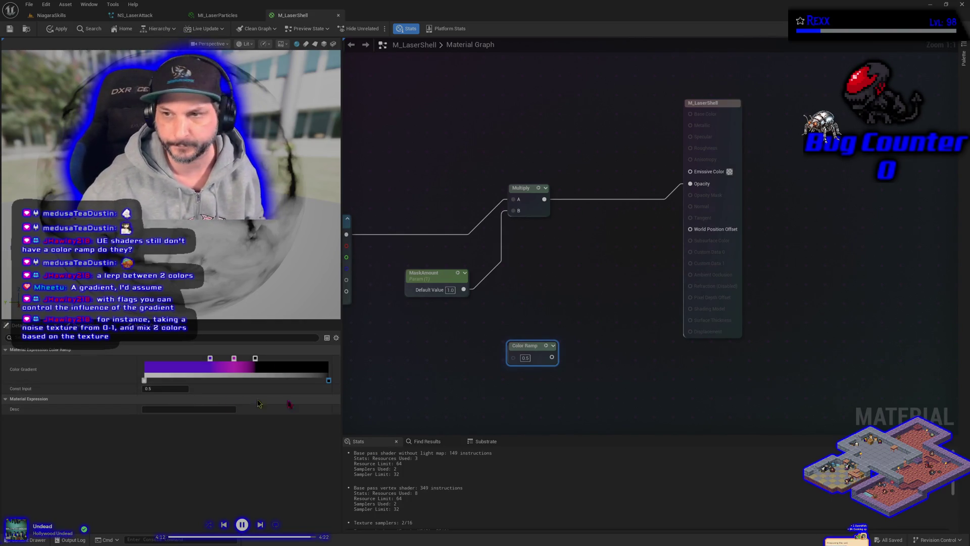
pyautogui.click(556, 293)
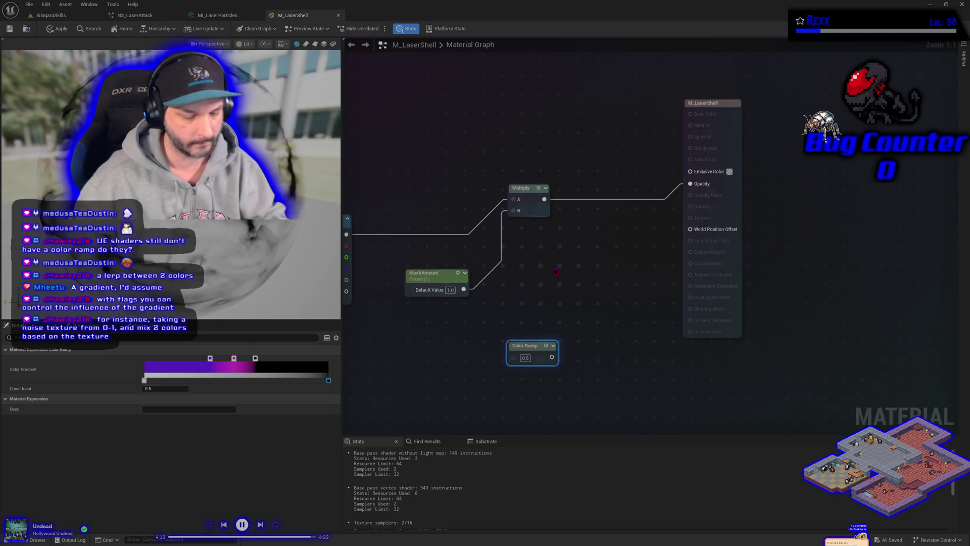
pyautogui.click(570, 261)
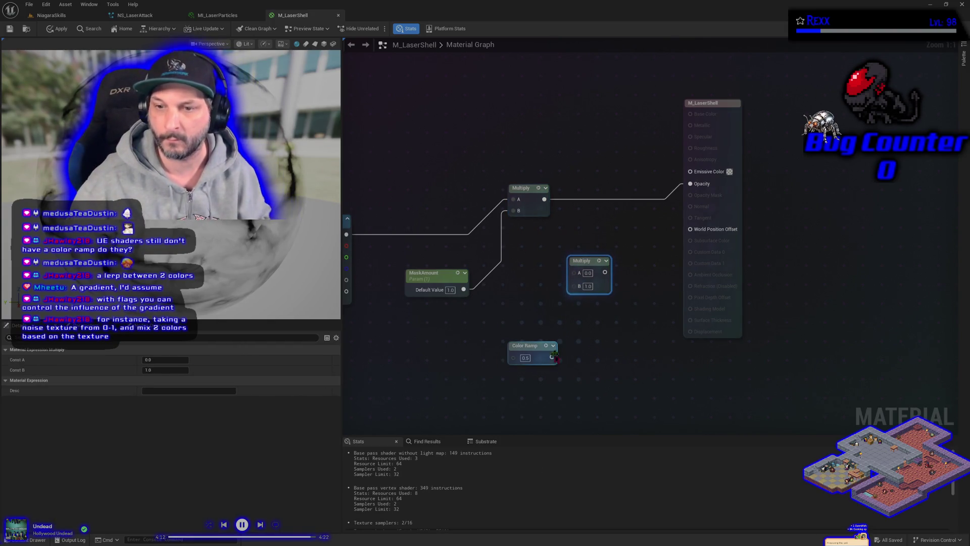
# - Feed the mask Multiply into the new Multiply's A input and break the Color Ramp link on B
pyautogui.moveTo(552, 362)
pyautogui.mouseDown()
pyautogui.moveTo(567, 326)
pyautogui.moveTo(513, 313)
pyautogui.moveTo(541, 313)
pyautogui.moveTo(574, 285)
pyautogui.mouseUp()
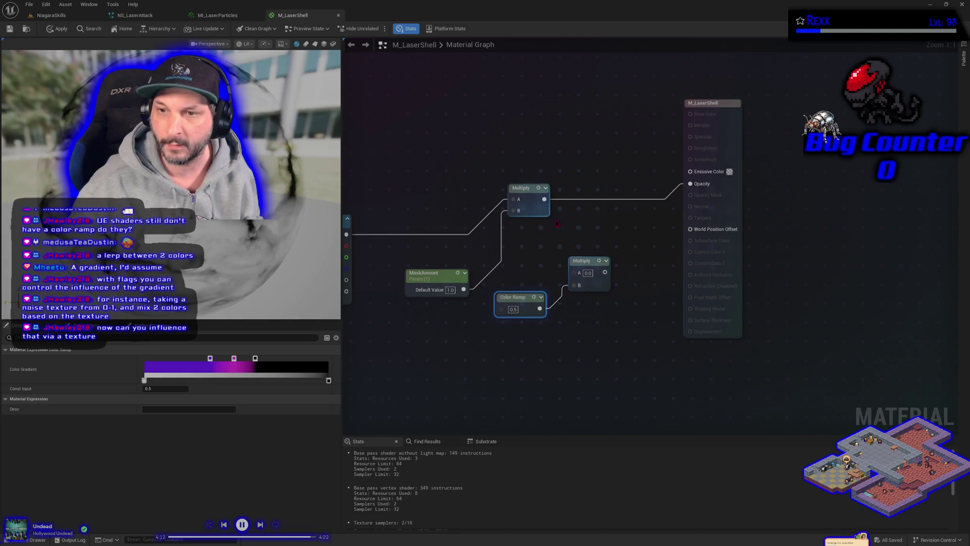
pyautogui.moveTo(543, 198)
pyautogui.mouseDown()
pyautogui.moveTo(561, 261)
pyautogui.moveTo(574, 272)
pyautogui.moveTo(690, 183)
pyautogui.mouseUp()
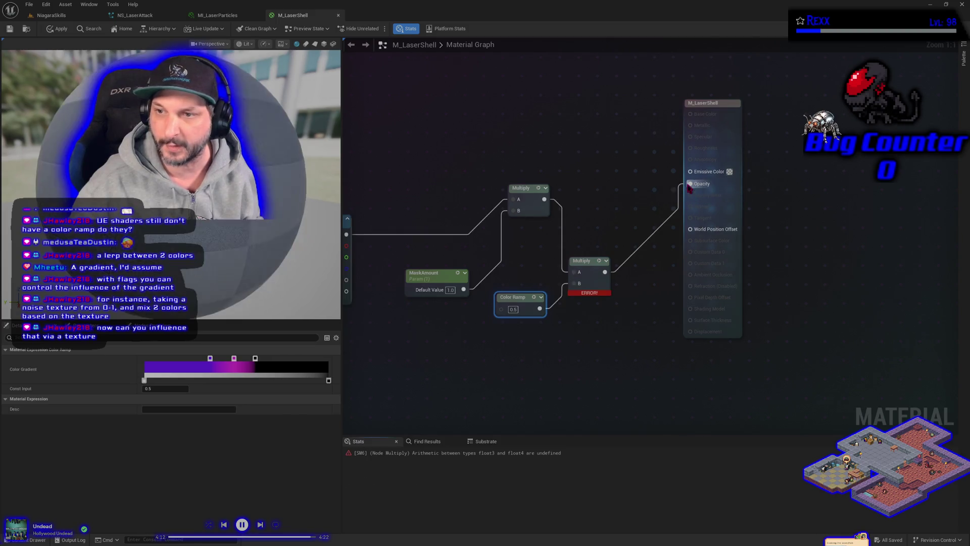
pyautogui.click(596, 278)
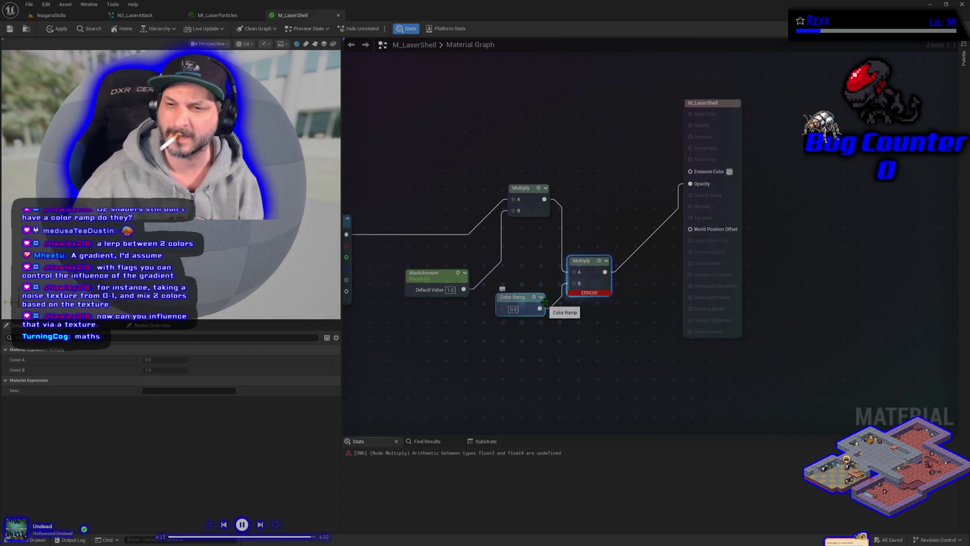
pyautogui.click(474, 456)
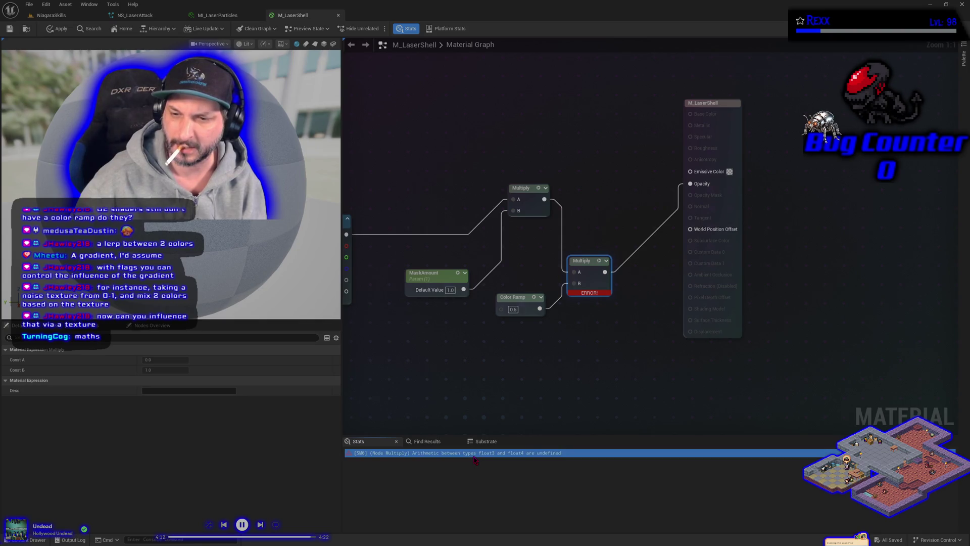
pyautogui.rightClick(574, 283)
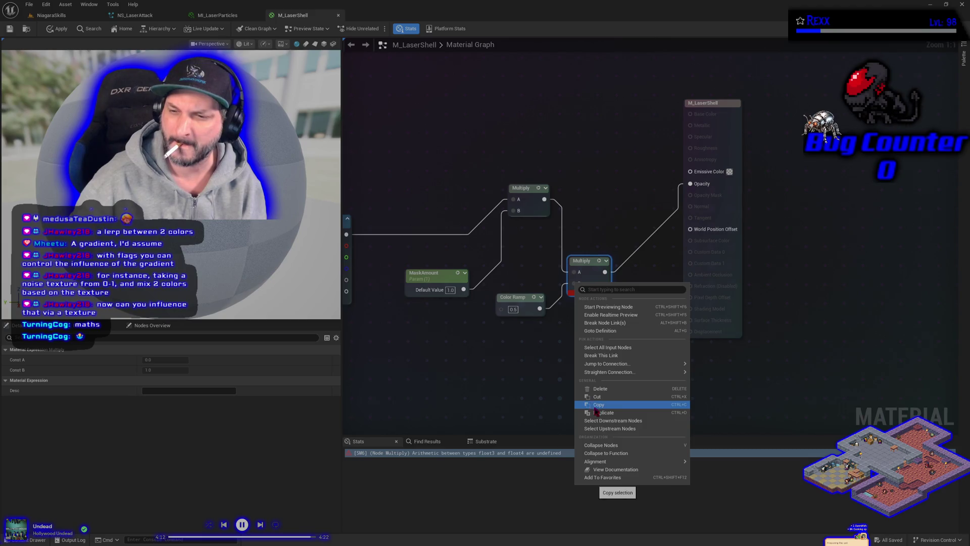
pyautogui.click(600, 356)
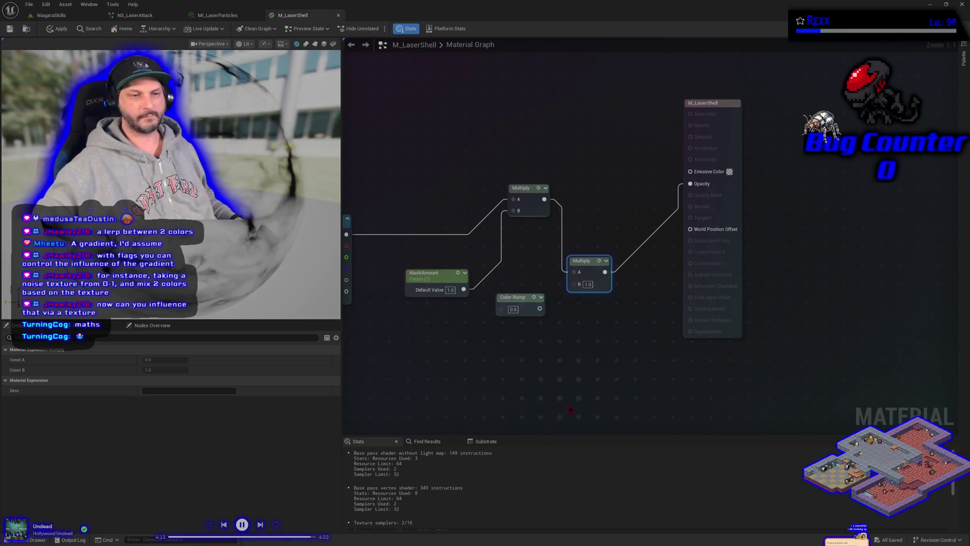
pyautogui.moveTo(573, 372)
pyautogui.mouseDown()
pyautogui.moveTo(581, 389)
pyautogui.moveTo(632, 365)
pyautogui.mouseUp()
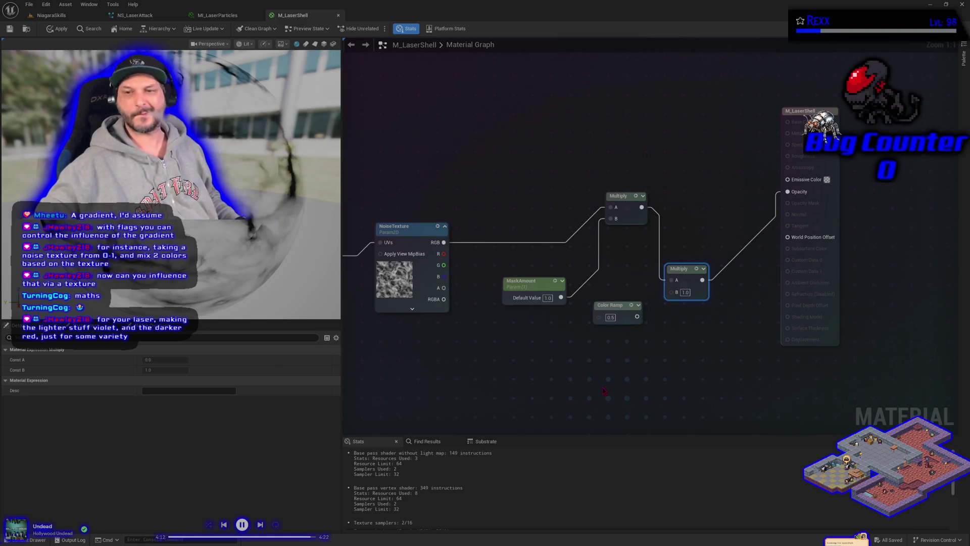
pyautogui.moveTo(618, 305); pyautogui.dragTo(610, 344)
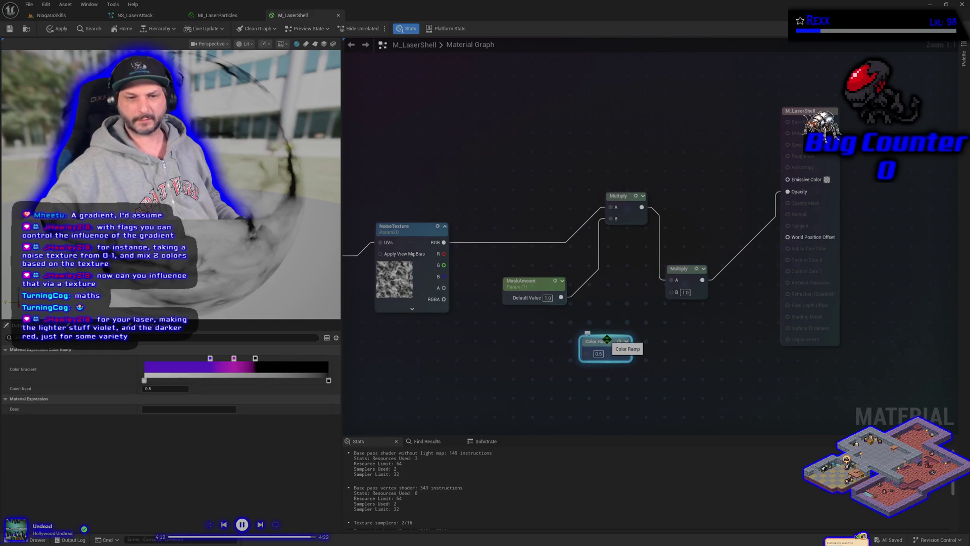
# - Delete the second Multiply node and move the Color Ramp above the remaining Multiply
pyautogui.moveTo(687, 270); pyautogui.dragTo(700, 263)
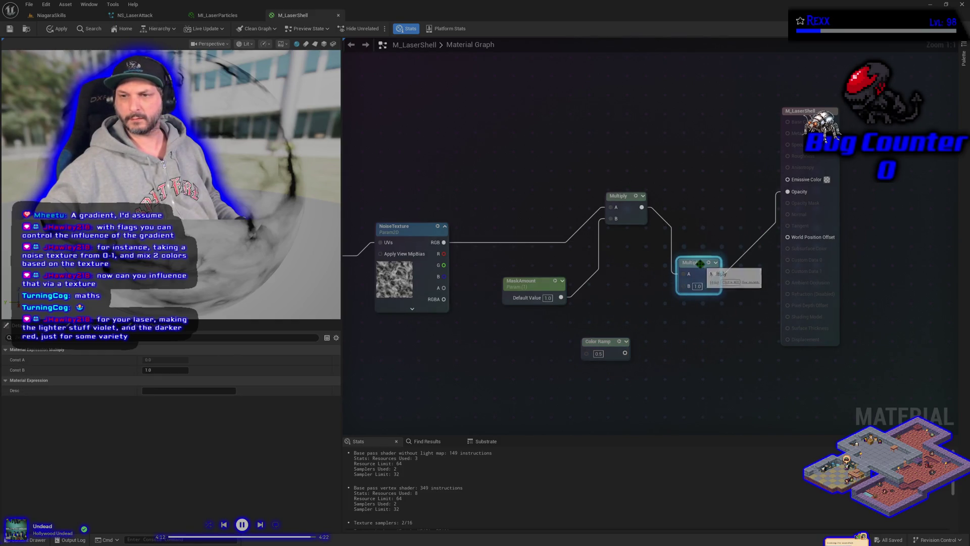
pyautogui.press('Delete')
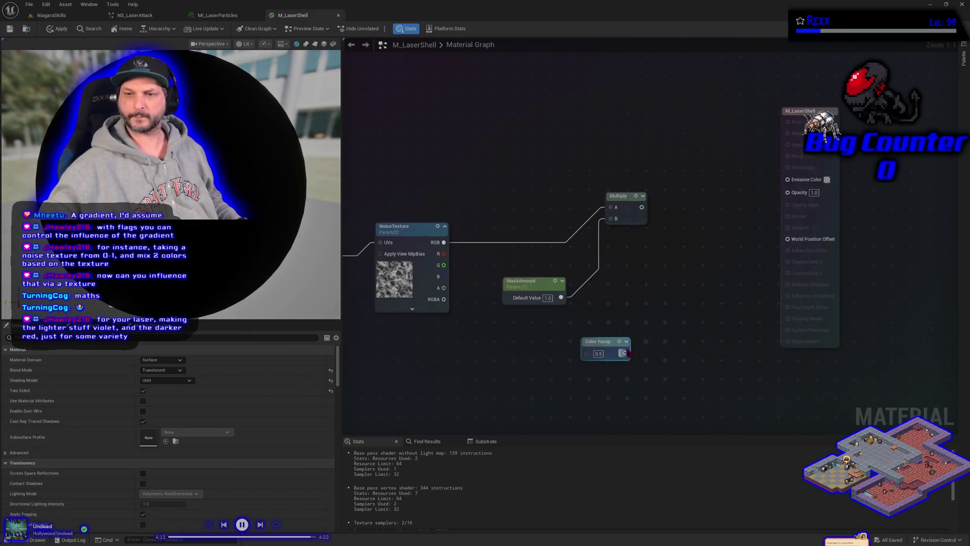
pyautogui.moveTo(642, 208); pyautogui.dragTo(667, 242)
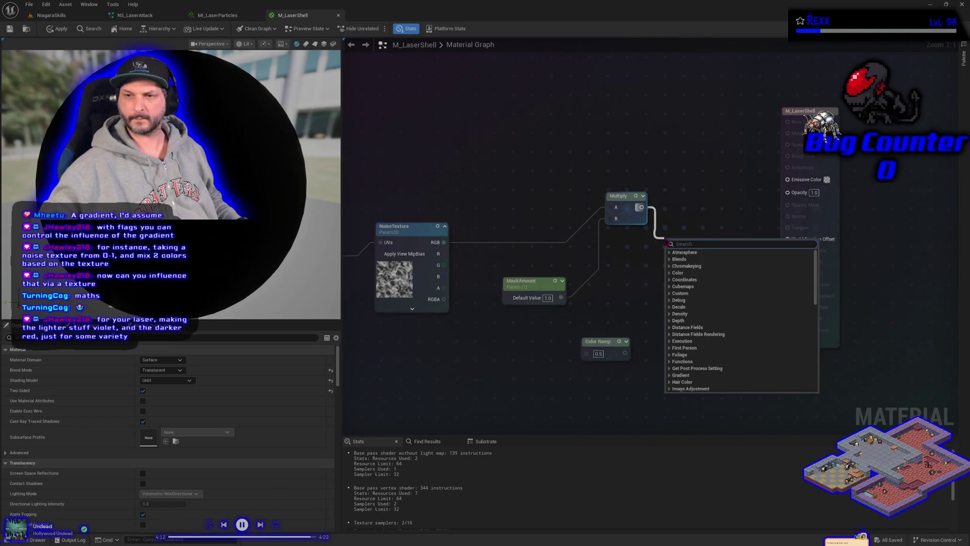
pyautogui.click(624, 354)
pyautogui.moveTo(626, 352)
pyautogui.mouseDown()
pyautogui.moveTo(672, 346)
pyautogui.moveTo(676, 336)
pyautogui.mouseUp()
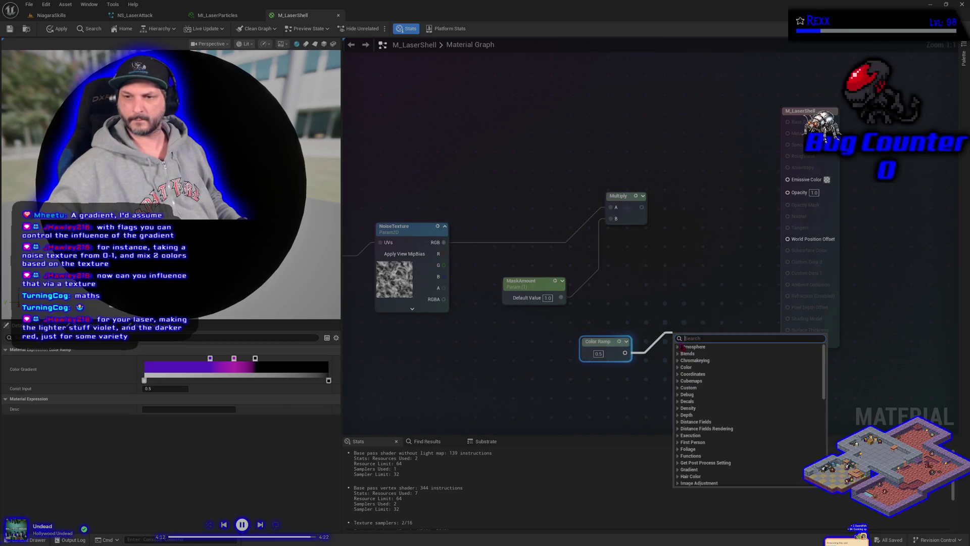
pyautogui.click(678, 353)
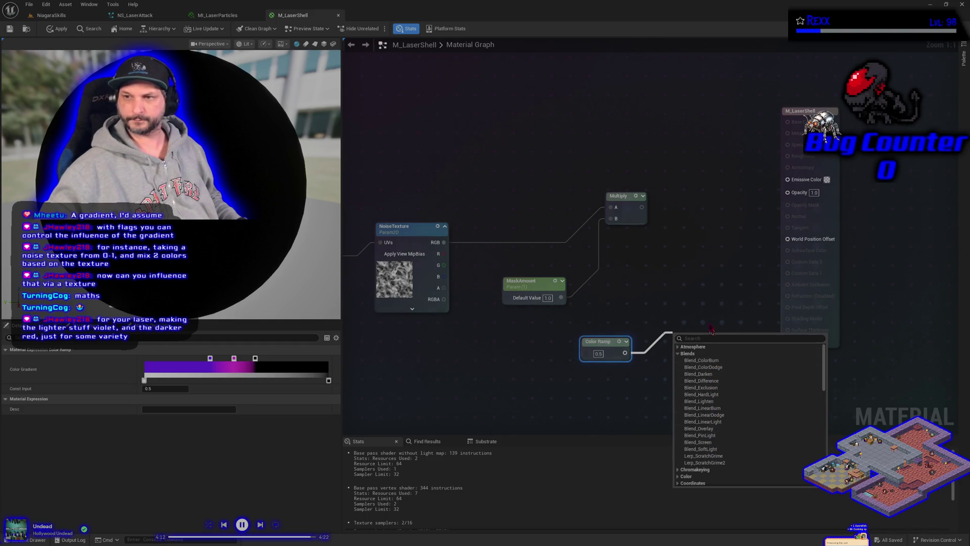
pyautogui.click(696, 285)
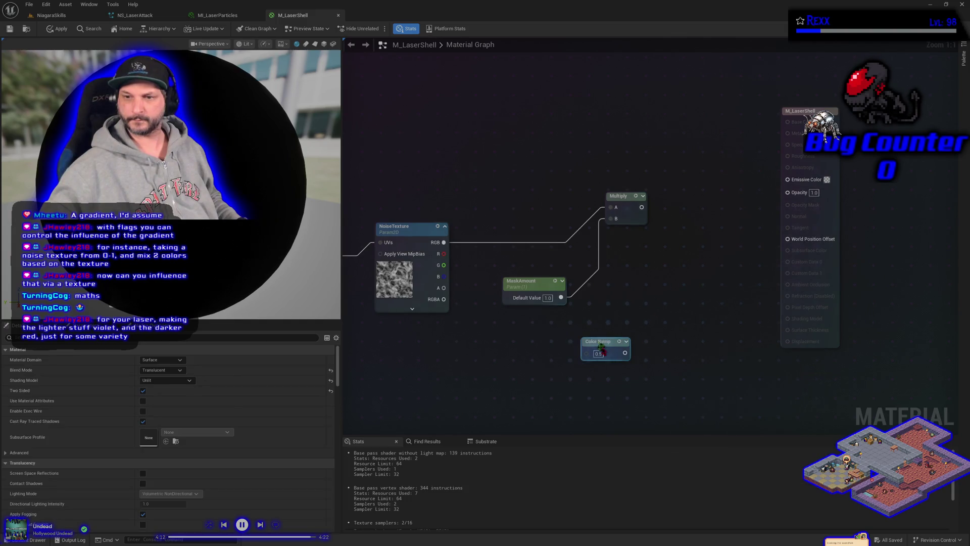
pyautogui.moveTo(602, 342); pyautogui.dragTo(632, 153)
# - Wire Multiply into Opacity and the Color Ramp into Emissive Color, apply, and bring up NS_LaserAttack
pyautogui.moveTo(640, 208)
pyautogui.mouseDown()
pyautogui.moveTo(664, 217)
pyautogui.moveTo(787, 192)
pyautogui.mouseUp()
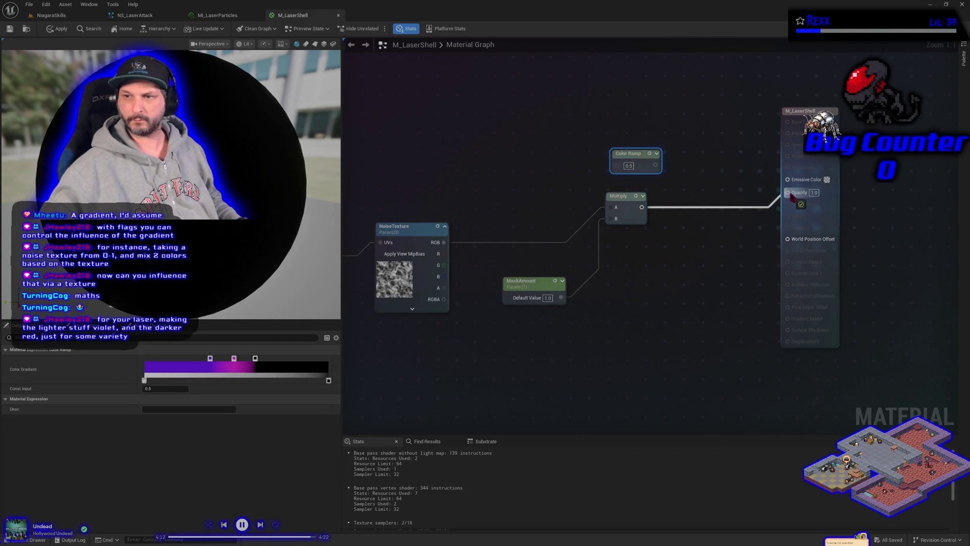
pyautogui.moveTo(655, 165); pyautogui.dragTo(787, 179)
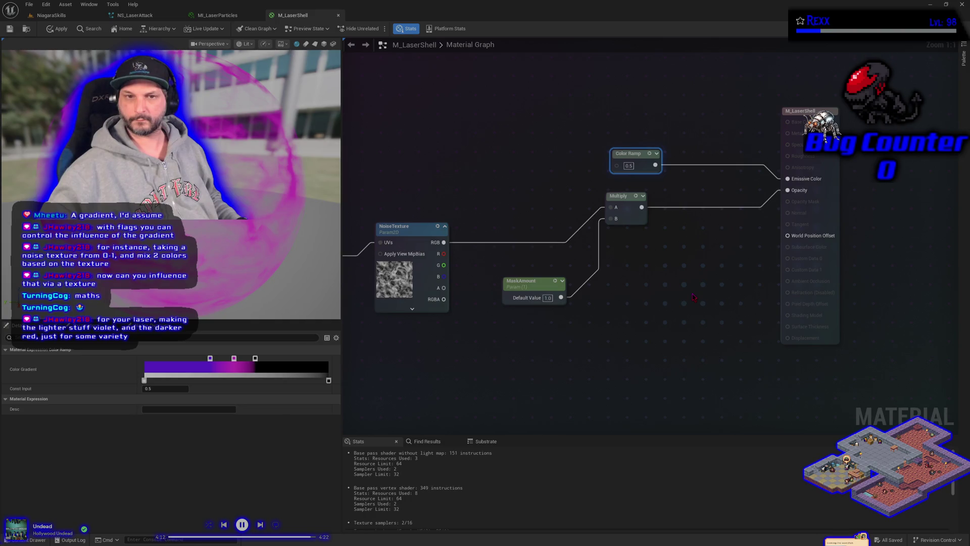
pyautogui.moveTo(631, 154); pyautogui.dragTo(710, 172)
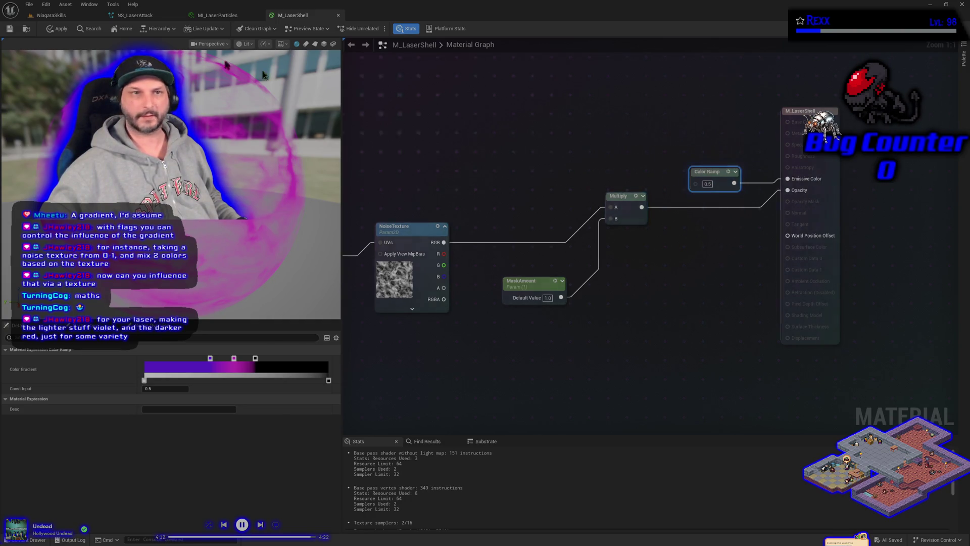
pyautogui.click(45, 31)
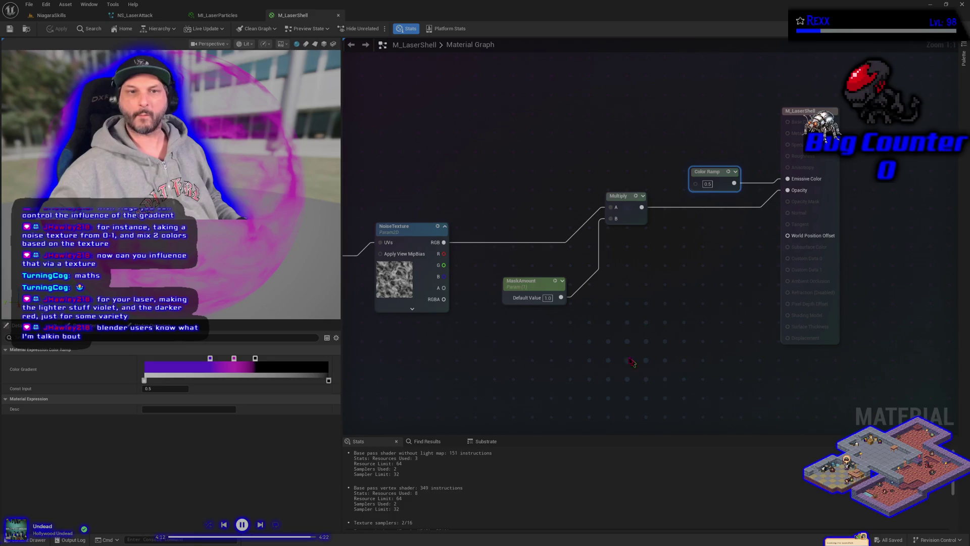
pyautogui.click(61, 15)
pyautogui.click(132, 15)
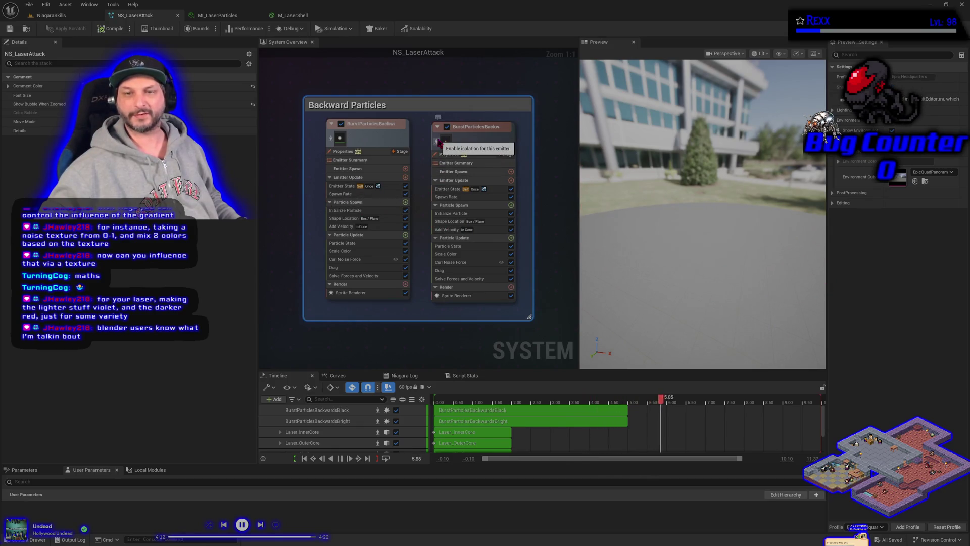
# - Isolate the Laser_Shell emitter in the NS_LaserAttack preview, then return to M_LaserShell
pyautogui.moveTo(422, 97)
pyautogui.mouseDown()
pyautogui.moveTo(422, 271)
pyautogui.moveTo(454, 404)
pyautogui.moveTo(374, 462)
pyautogui.moveTo(291, 455)
pyautogui.mouseUp()
pyautogui.moveTo(284, 324)
pyautogui.mouseDown()
pyautogui.moveTo(246, 315)
pyautogui.moveTo(520, 347)
pyautogui.moveTo(574, 340)
pyautogui.mouseUp()
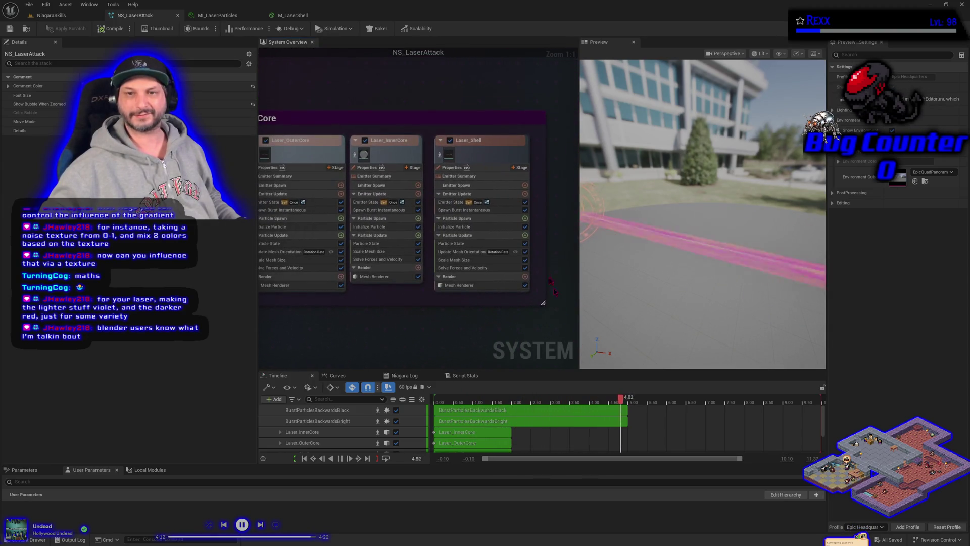
pyautogui.click(440, 156)
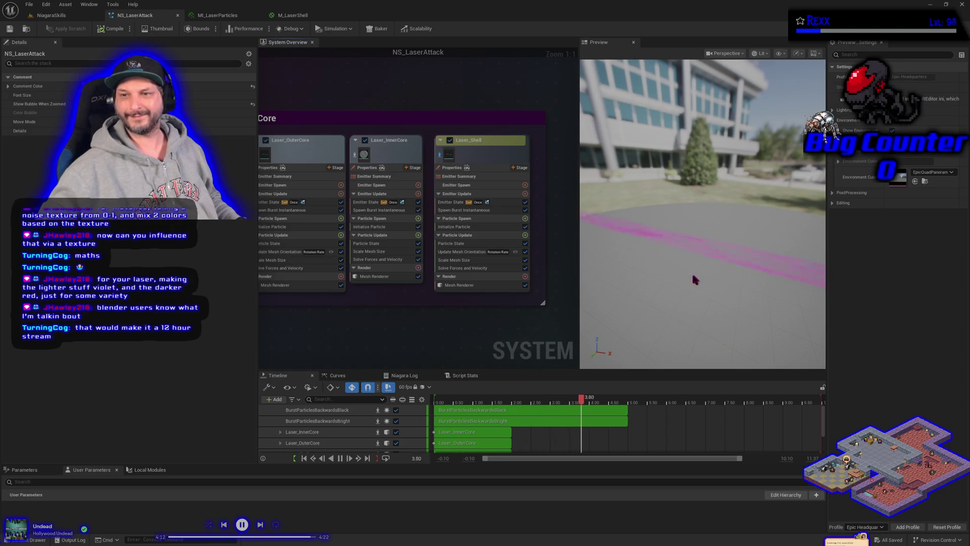
pyautogui.click(294, 15)
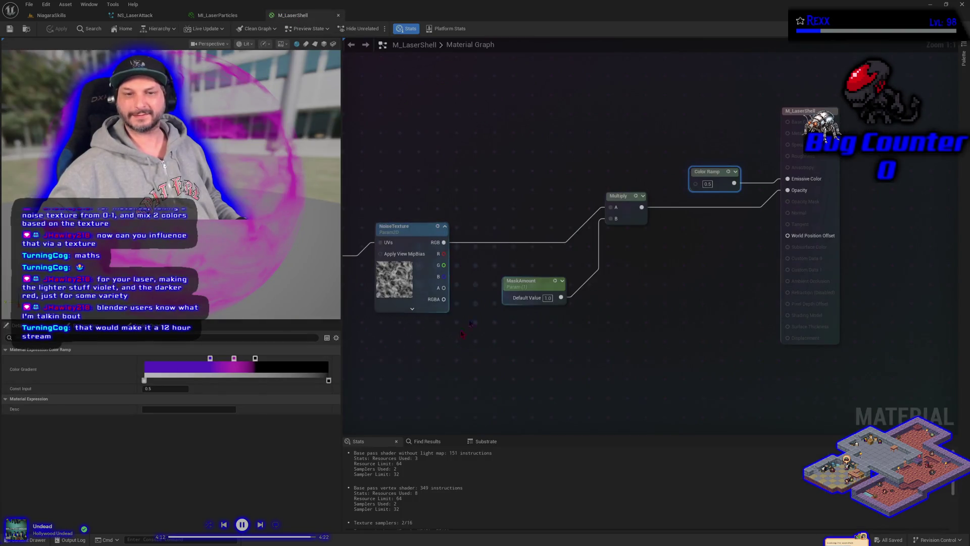
# - Try Color Ramp Const Input values of 1 and 0.0 in M_LaserShell
pyautogui.moveTo(707, 172); pyautogui.dragTo(707, 160)
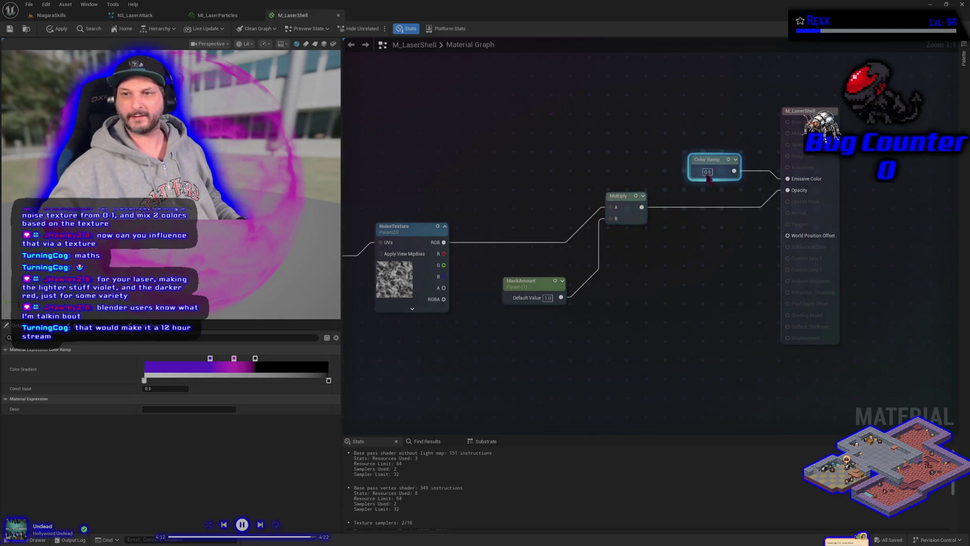
pyautogui.write('1')
pyautogui.press('Return')
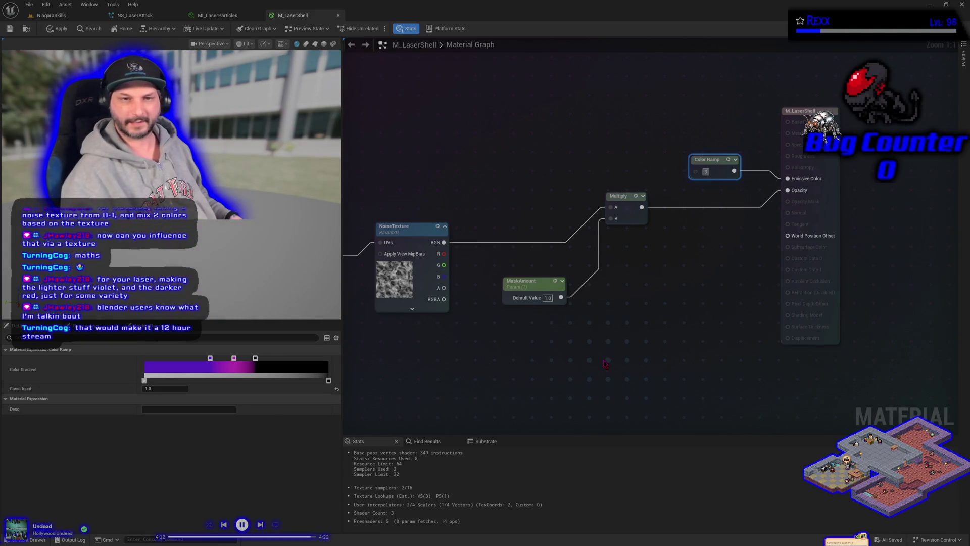
pyautogui.write('1.')
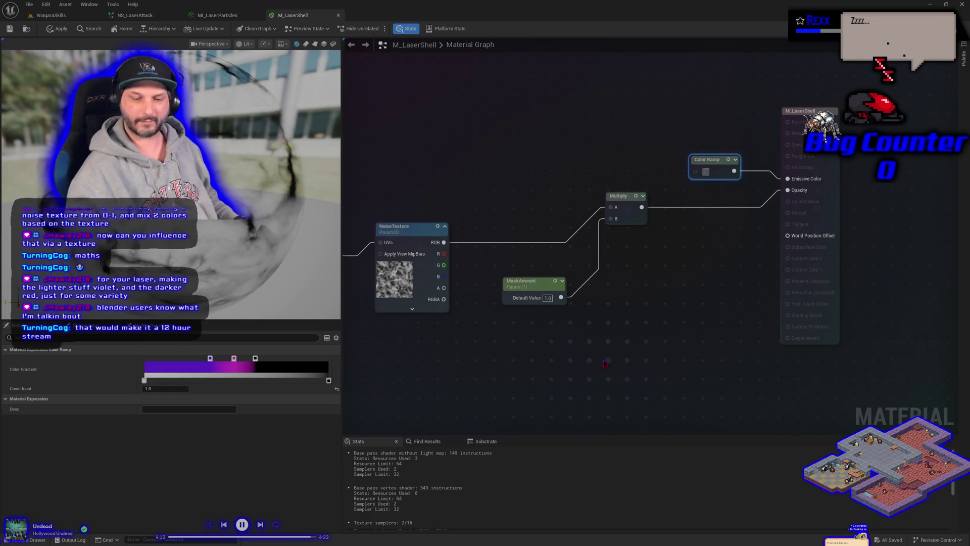
pyautogui.write('0')
pyautogui.press('Return')
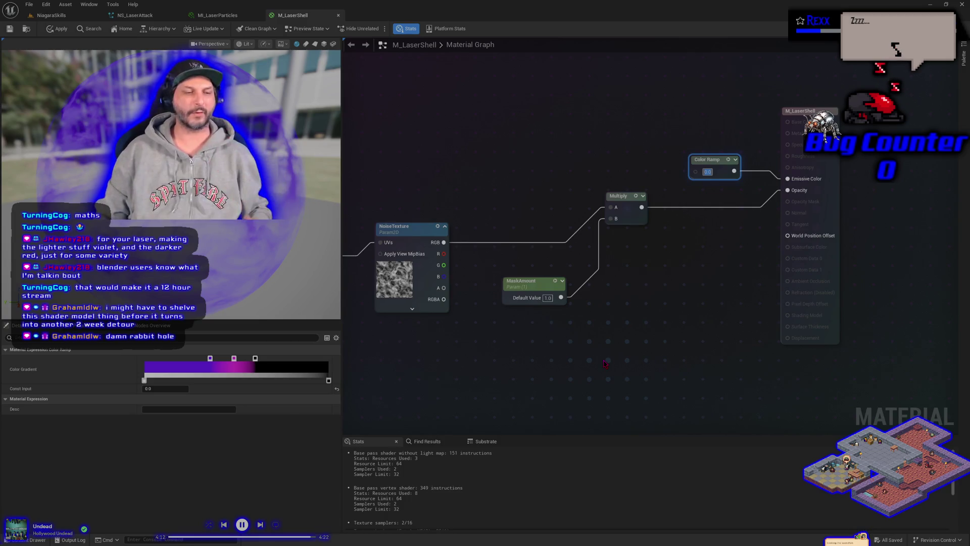
pyautogui.click(663, 310)
pyautogui.press('Home')
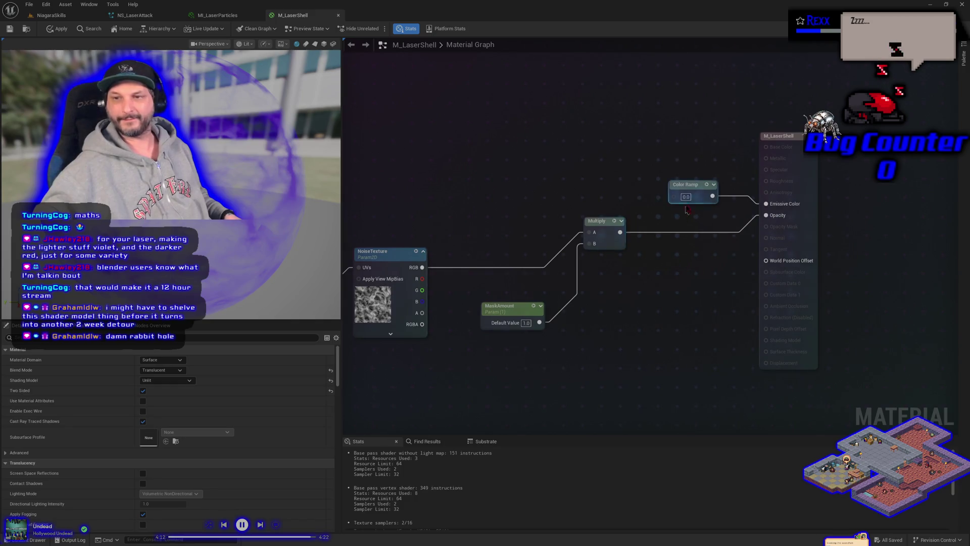
pyautogui.click(694, 185)
pyautogui.click(684, 197)
pyautogui.press('Return')
pyautogui.moveTo(652, 201)
pyautogui.mouseDown()
pyautogui.moveTo(674, 228)
pyautogui.moveTo(772, 199)
pyautogui.moveTo(916, 195)
pyautogui.moveTo(967, 168)
pyautogui.moveTo(678, 203)
pyautogui.mouseUp()
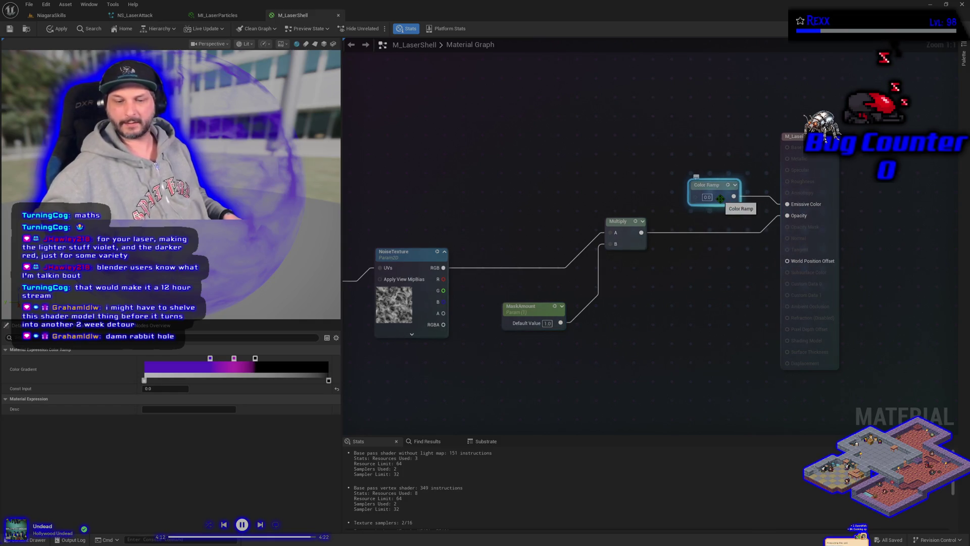
# - Delete the Color Ramp node, apply and save M_LaserShell, then open MI_LaserParticles
pyautogui.press('Delete')
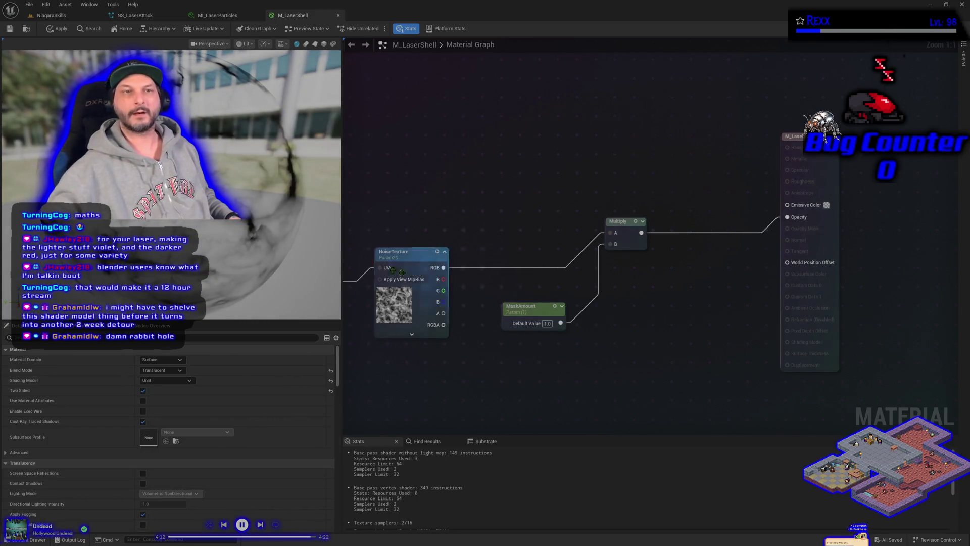
pyautogui.click(57, 29)
pyautogui.click(9, 29)
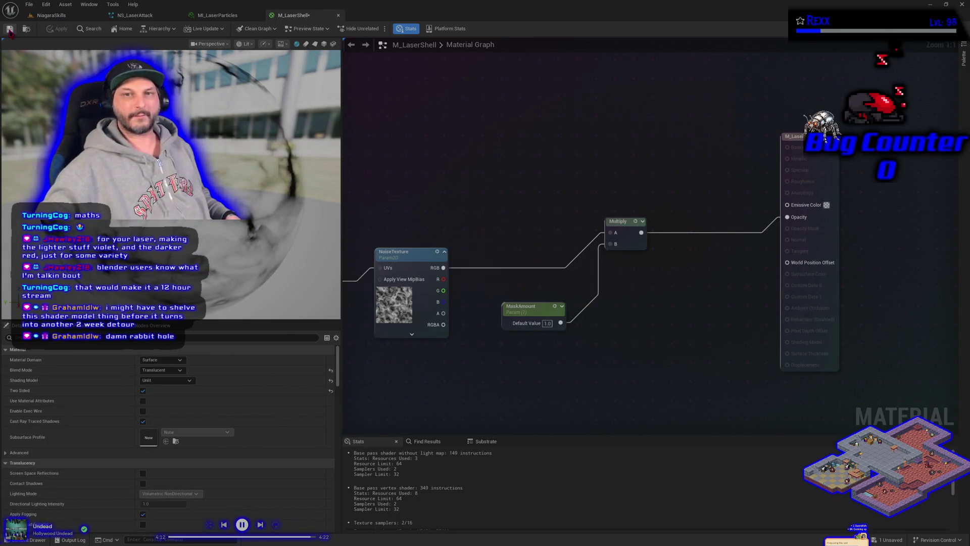
pyautogui.click(234, 19)
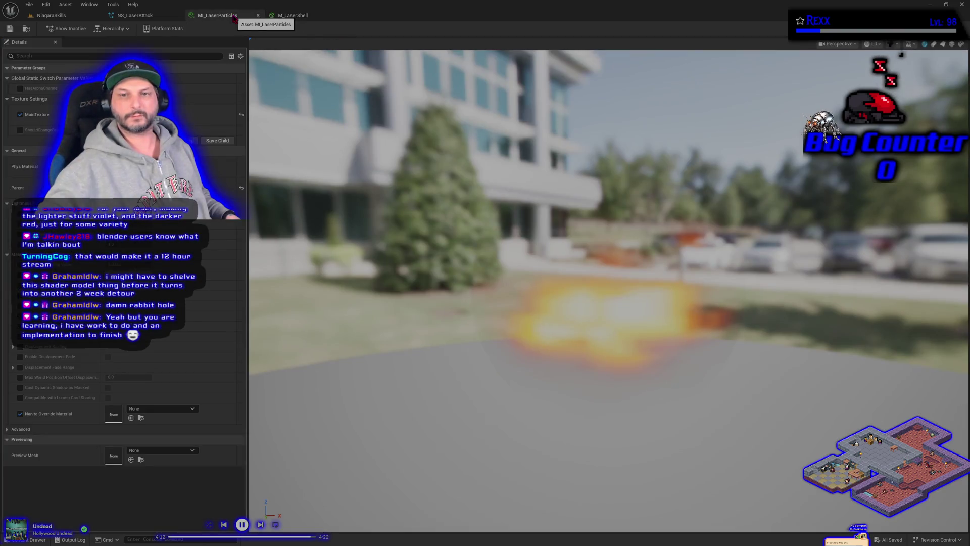
# - Isolate Laser_InnerCore and set Laser_OuterCore's Initialize Particle Color to ColorFromCurve
pyautogui.click(135, 15)
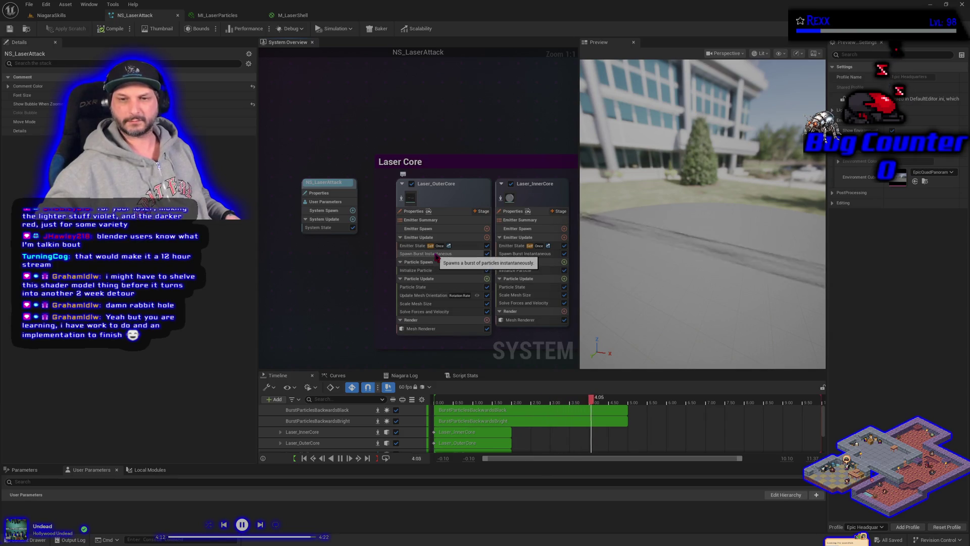
pyautogui.click(429, 271)
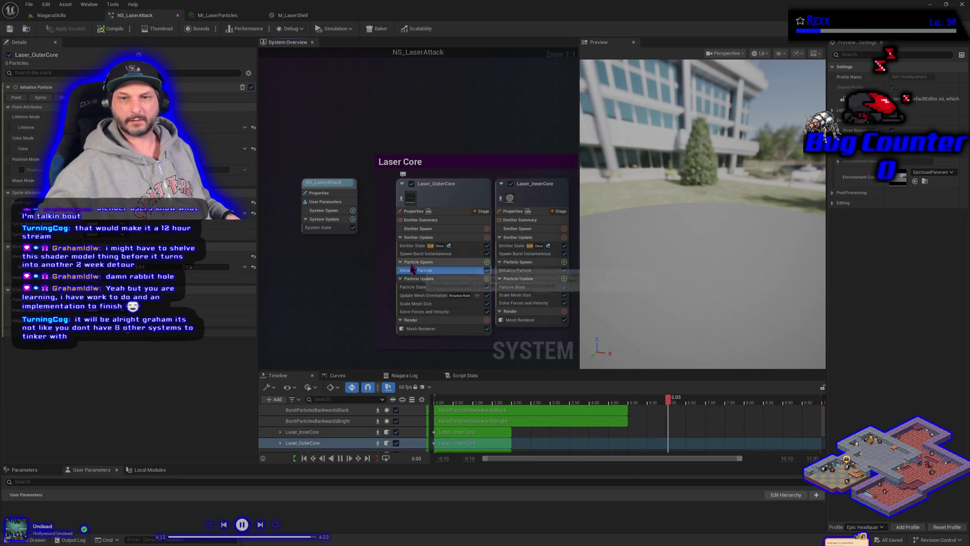
pyautogui.click(401, 198)
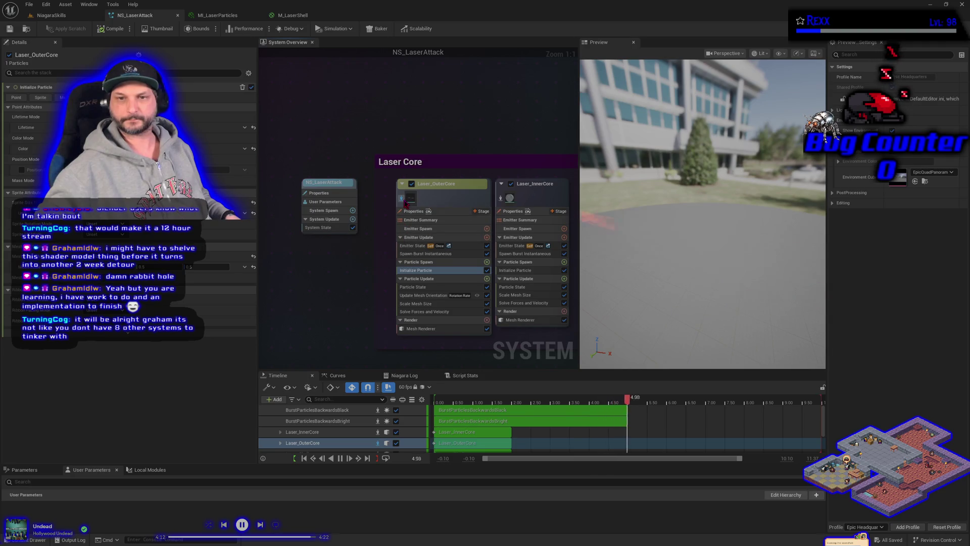
pyautogui.click(403, 200)
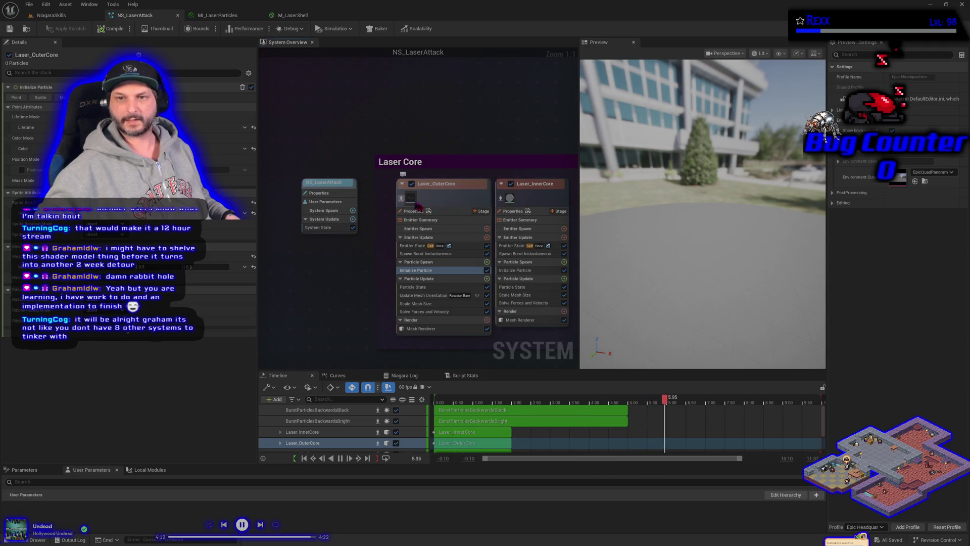
pyautogui.click(499, 198)
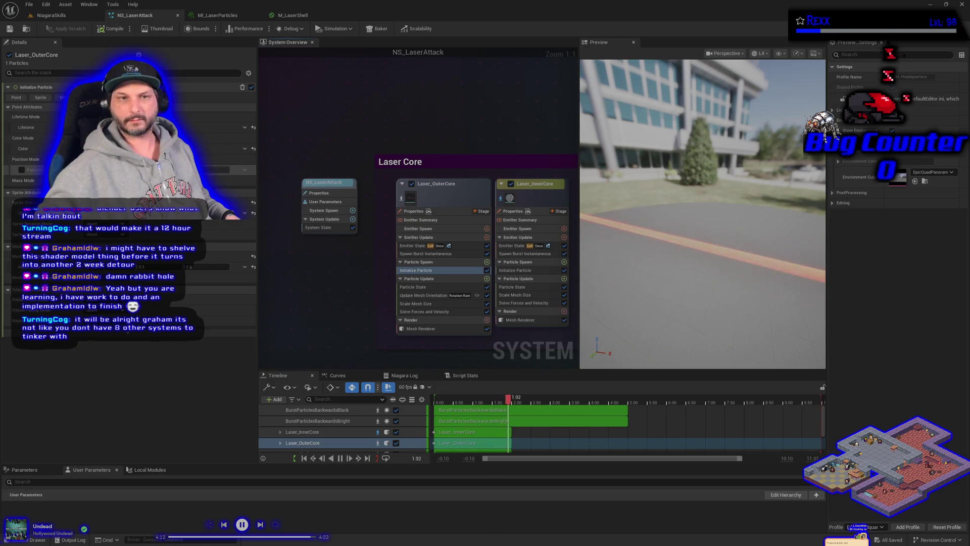
pyautogui.click(245, 149)
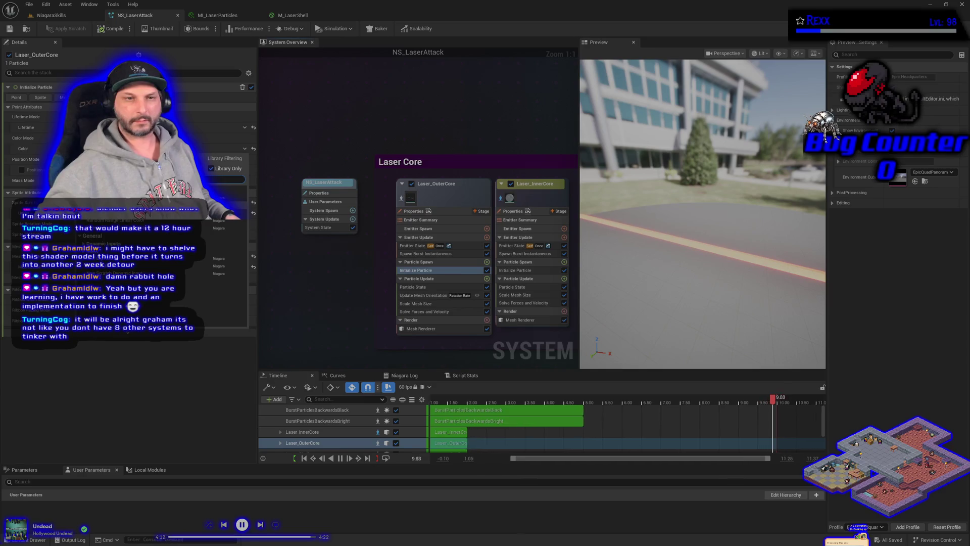
pyautogui.click(230, 213)
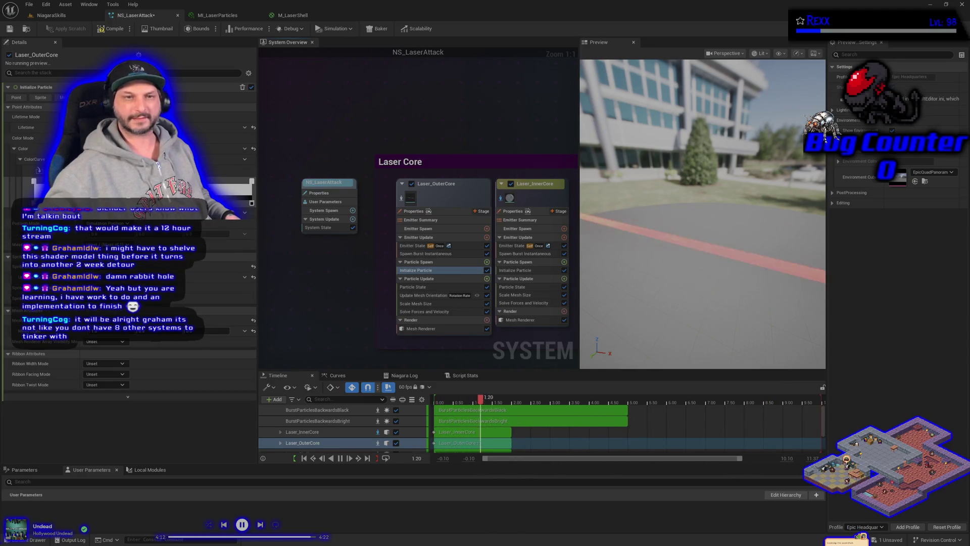
# - Recolour Laser_OuterCore's curve stops to yellow and magenta and isolate Laser_OuterCore in the preview
pyautogui.doubleClick(34, 182)
pyautogui.moveTo(77, 236); pyautogui.dragTo(106, 202)
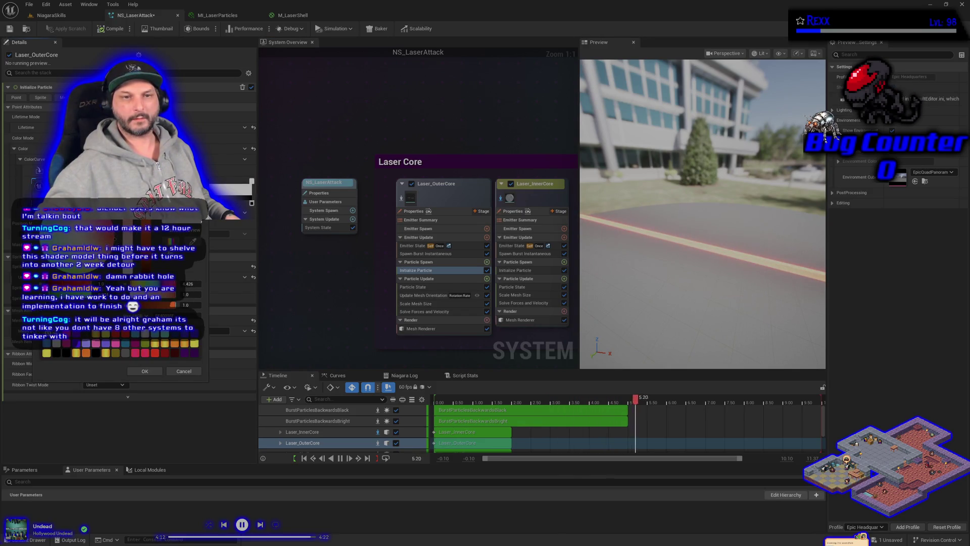
pyautogui.click(151, 371)
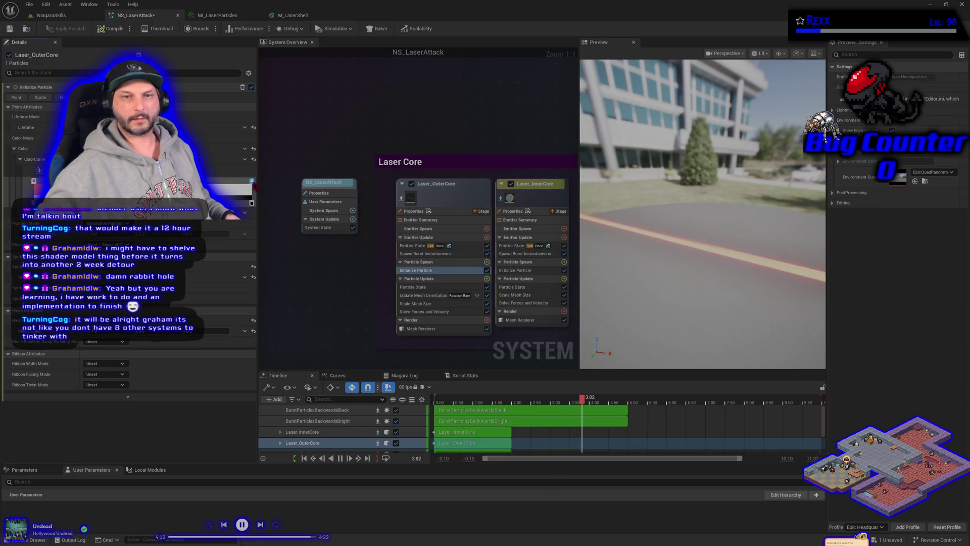
pyautogui.doubleClick(254, 186)
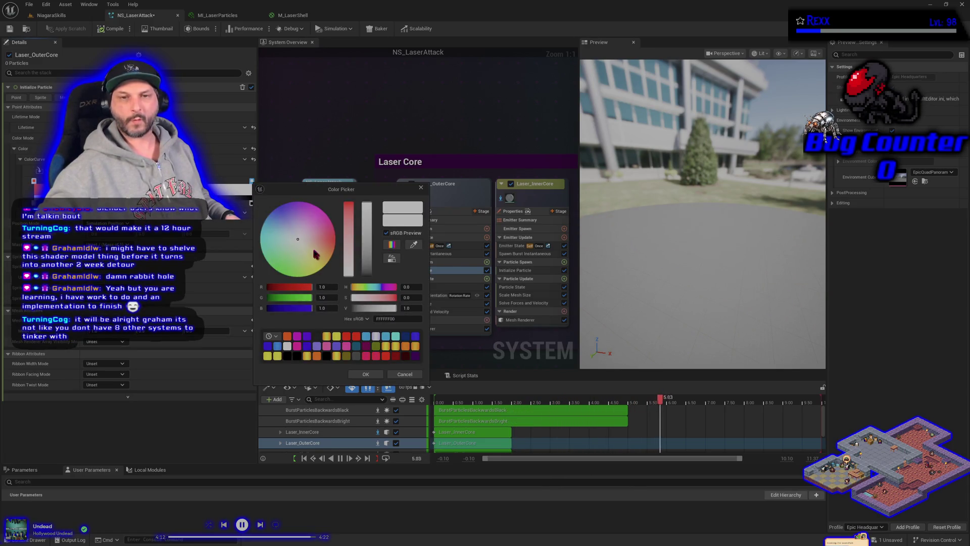
pyautogui.moveTo(305, 229); pyautogui.dragTo(321, 209)
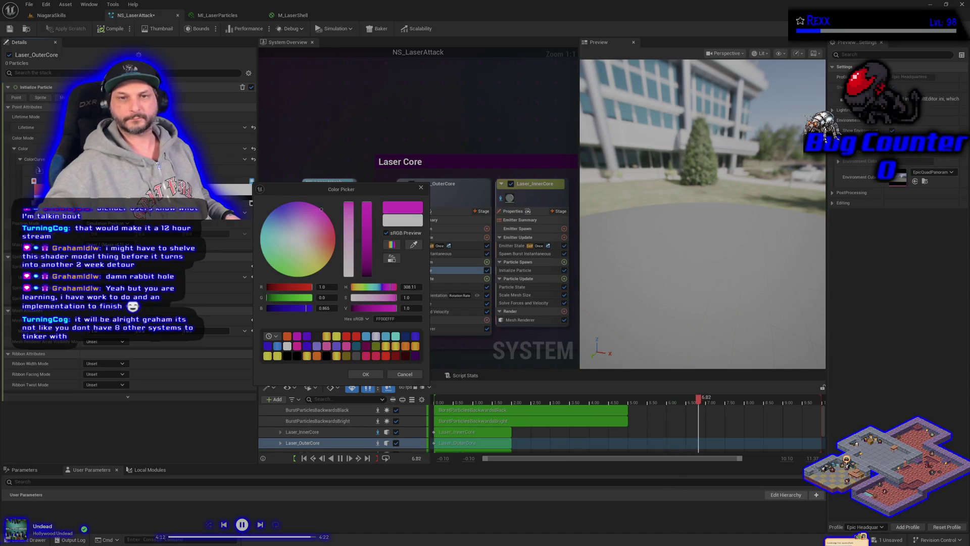
pyautogui.click(365, 374)
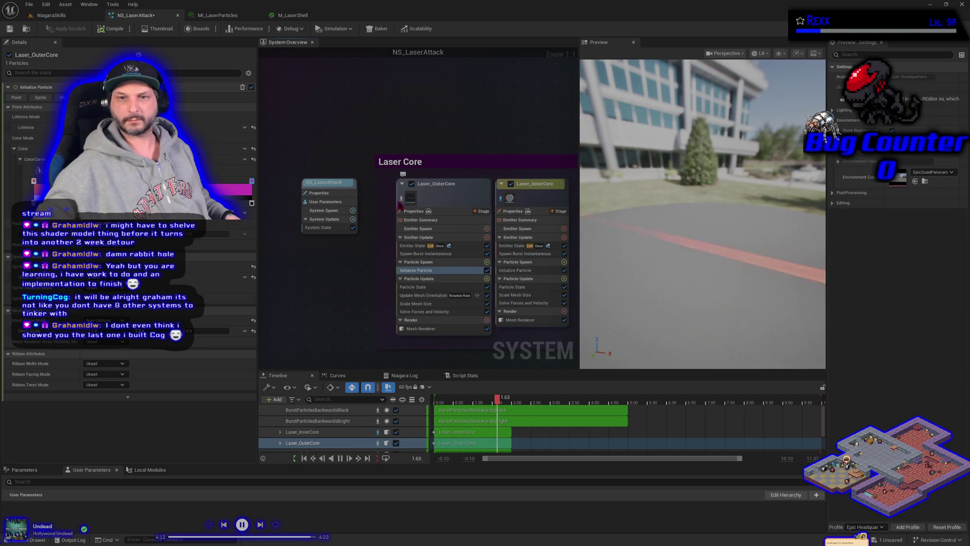
pyautogui.click(402, 198)
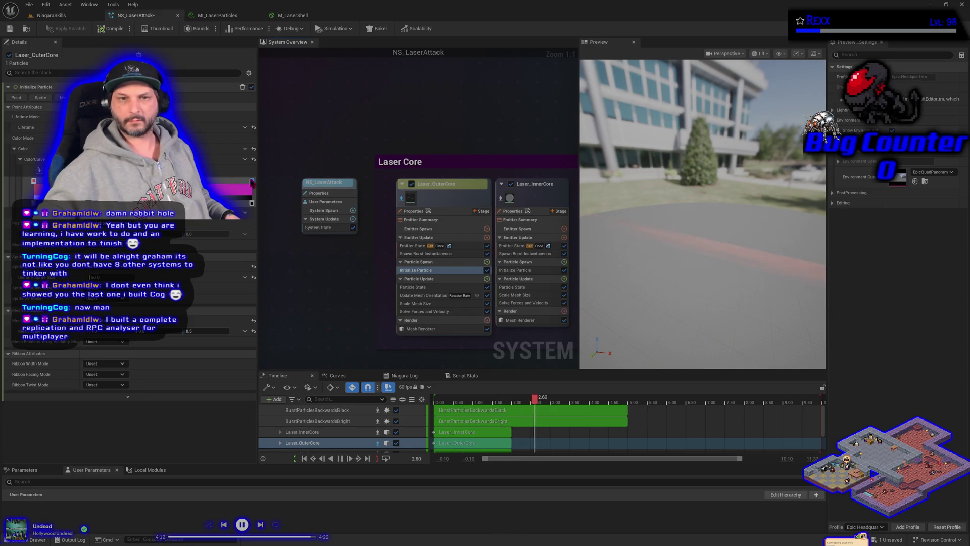
# - Undo the Laser_OuterCore gradient colours and its colour curve
pyautogui.doubleClick(251, 183)
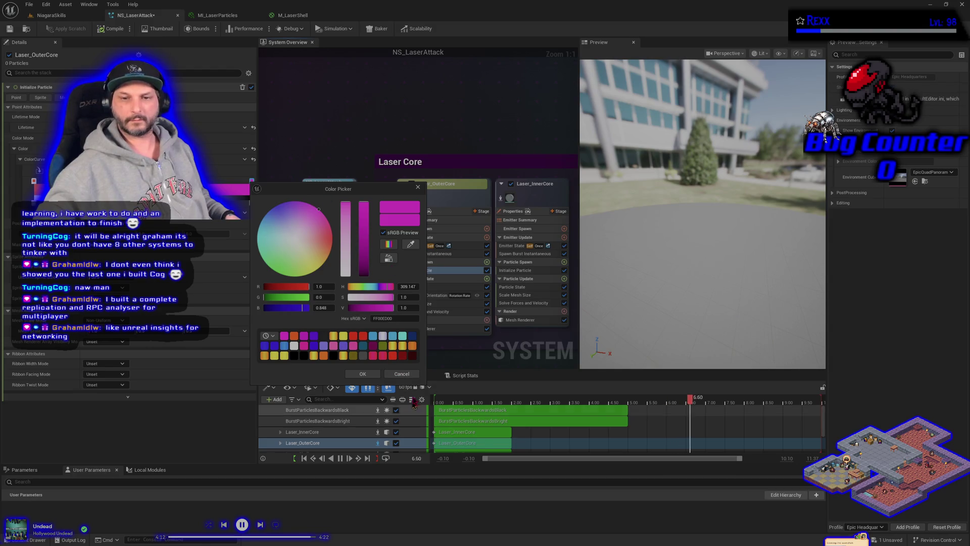
pyautogui.press('Escape')
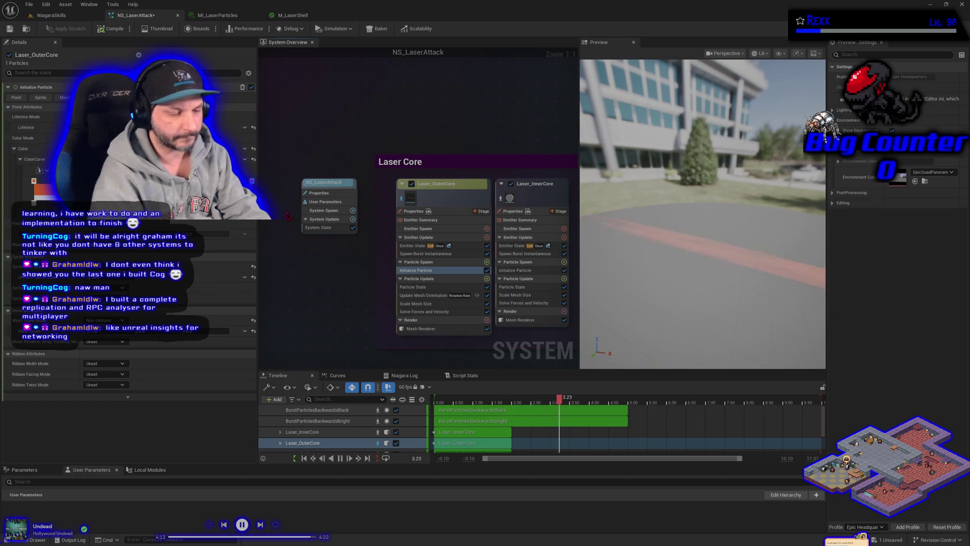
pyautogui.hotkey('ctrl', 'z')
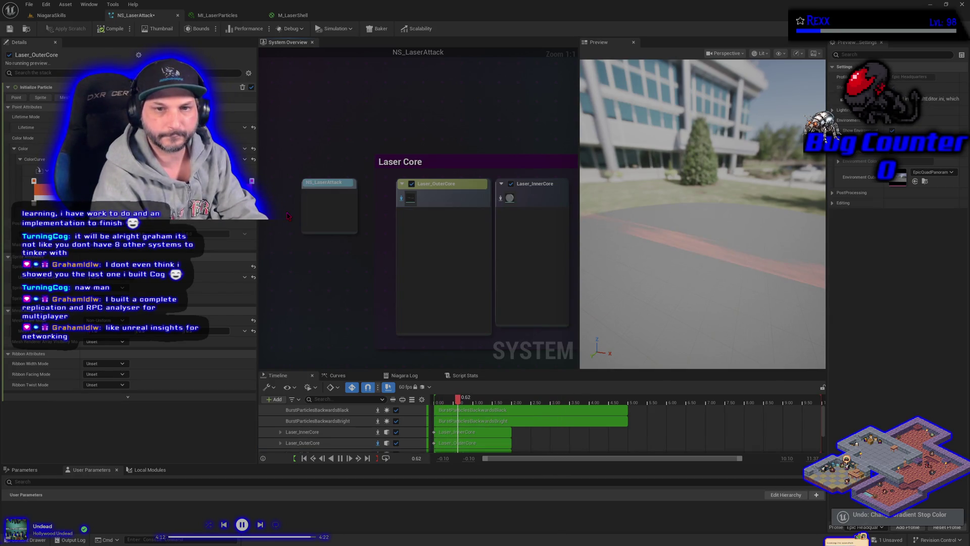
pyautogui.hotkey('ctrl', 'z')
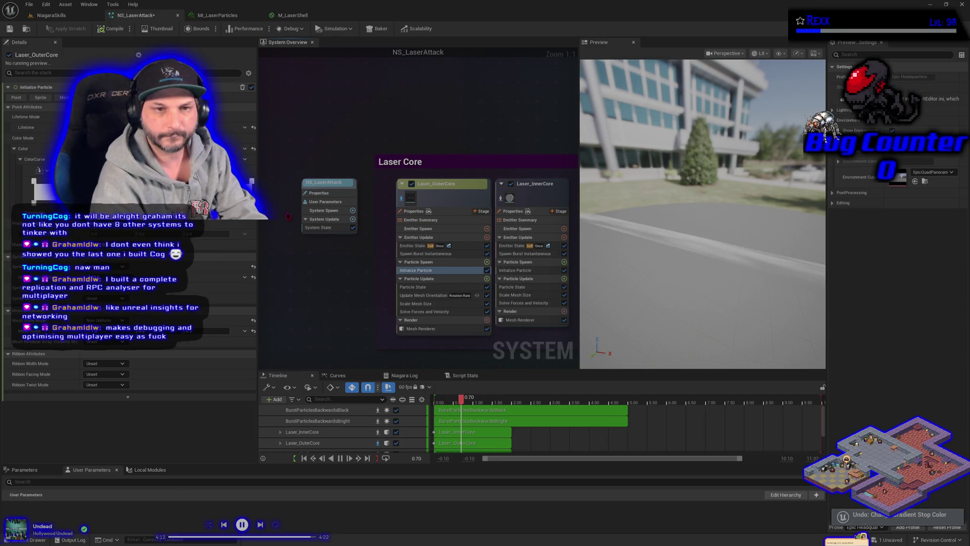
pyautogui.hotkey('ctrl', 'z')
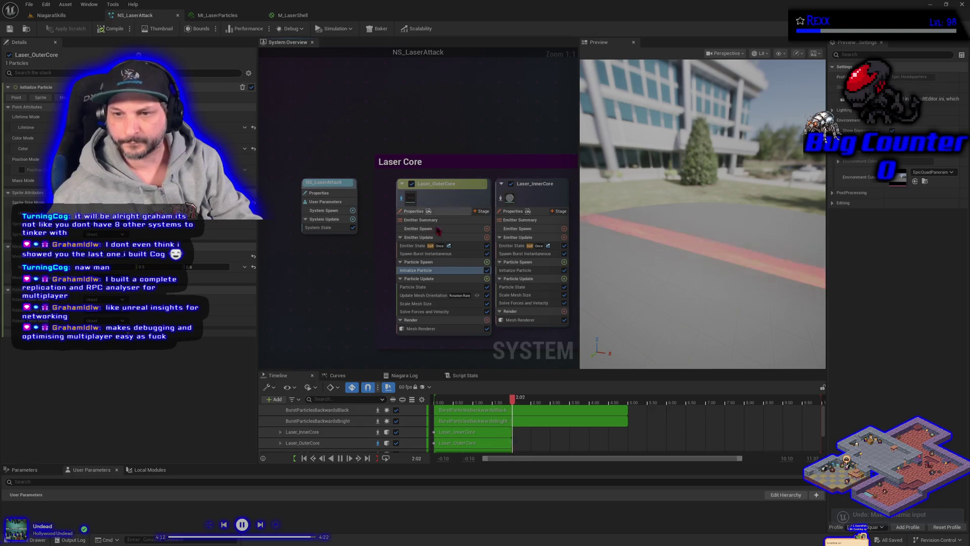
# - Set Laser_InnerCore's Initialize Particle Color to a ColorCurve dynamic input
pyautogui.click(502, 198)
pyautogui.click(517, 270)
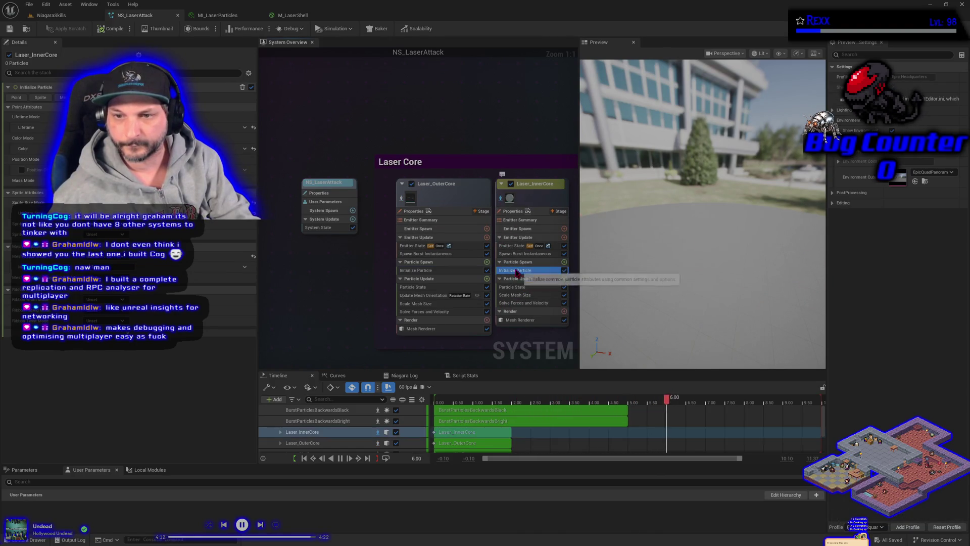
pyautogui.click(244, 149)
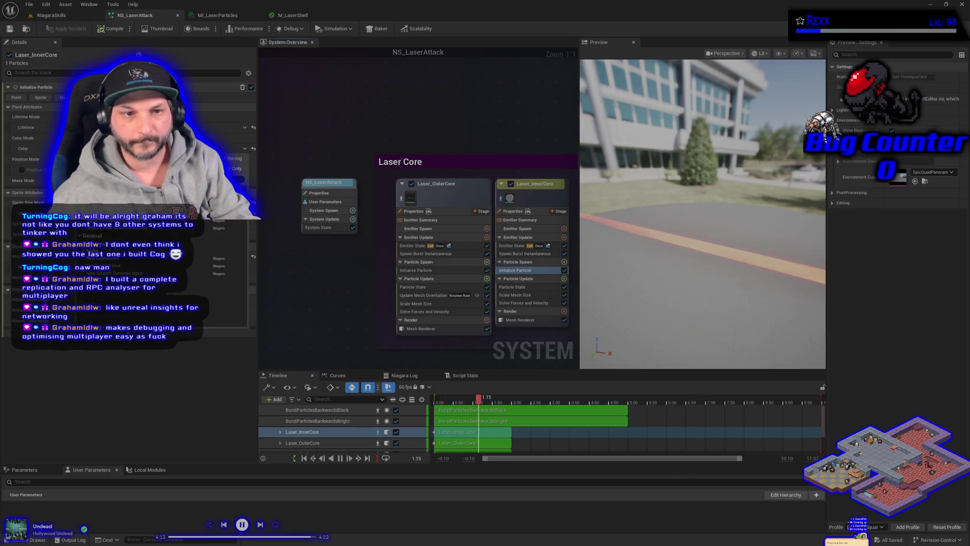
pyautogui.press('Return')
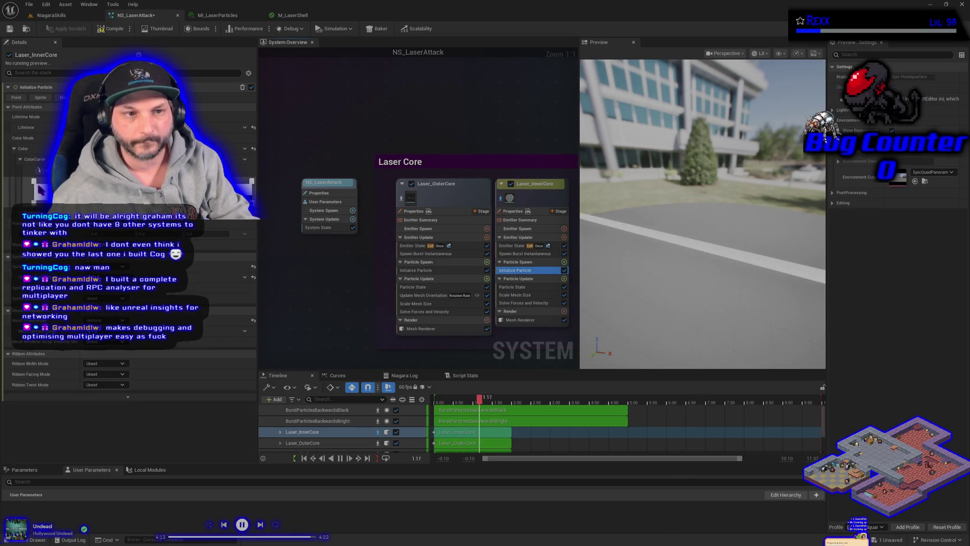
# - Give the InnerCore colour curve red and blue stops with opacity 1
pyautogui.doubleClick(34, 183)
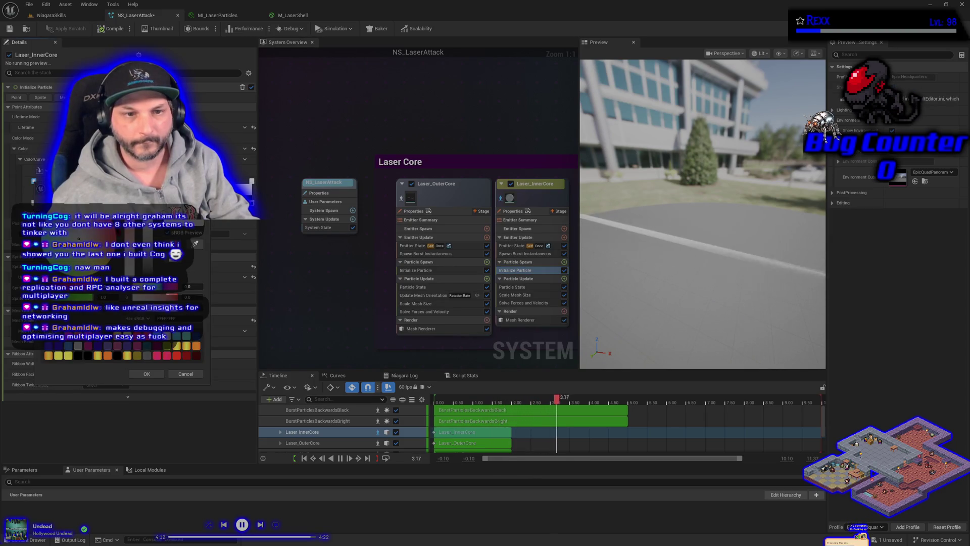
pyautogui.click(147, 374)
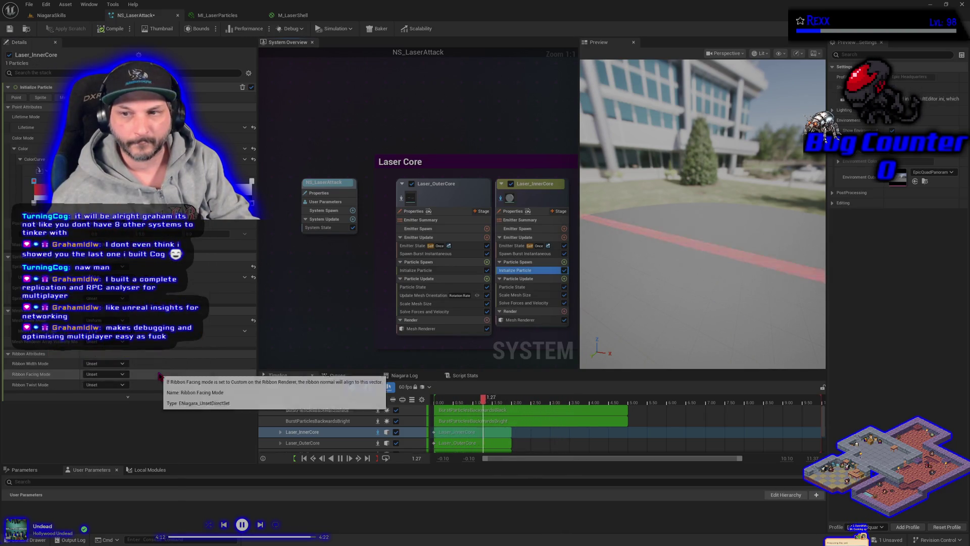
pyautogui.doubleClick(253, 181)
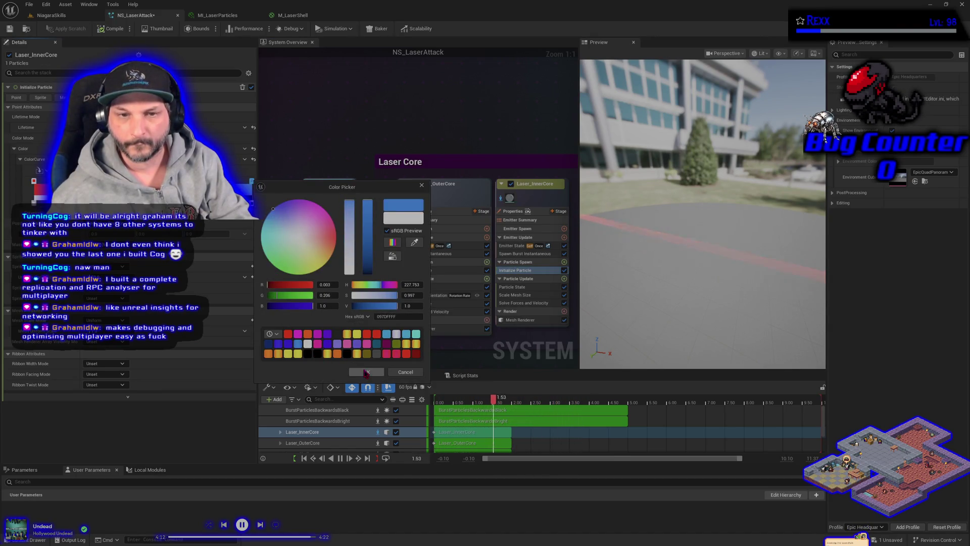
pyautogui.click(366, 372)
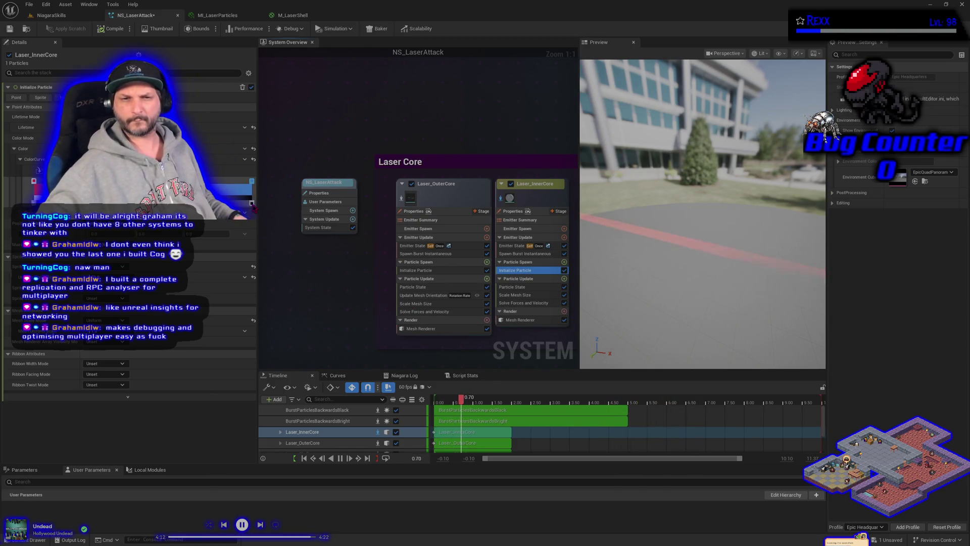
pyautogui.moveTo(255, 209)
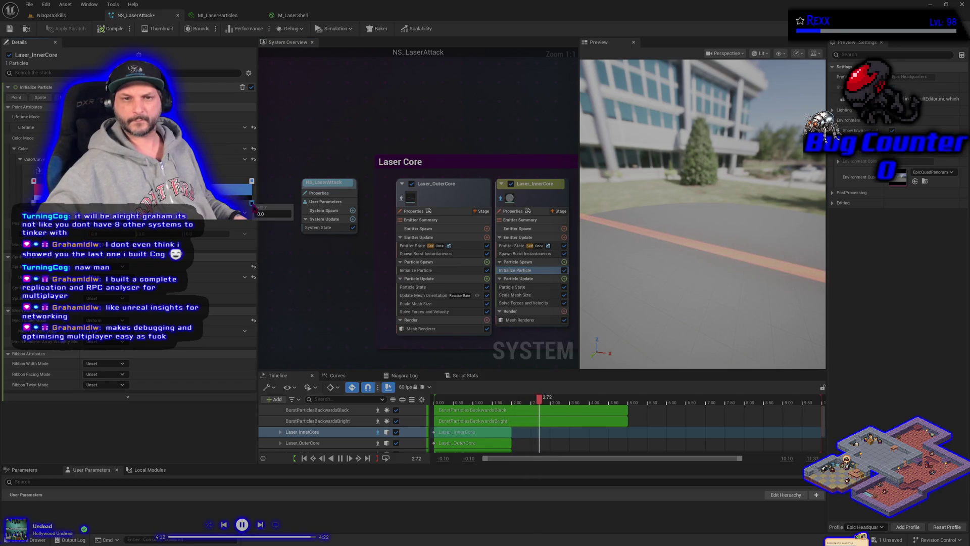
pyautogui.write('1')
pyautogui.press('Return')
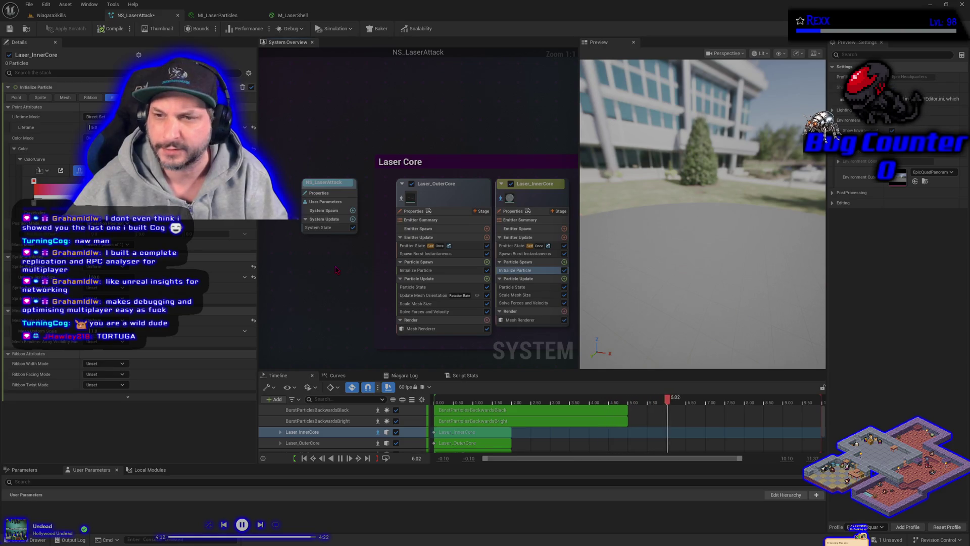
pyautogui.click(518, 273)
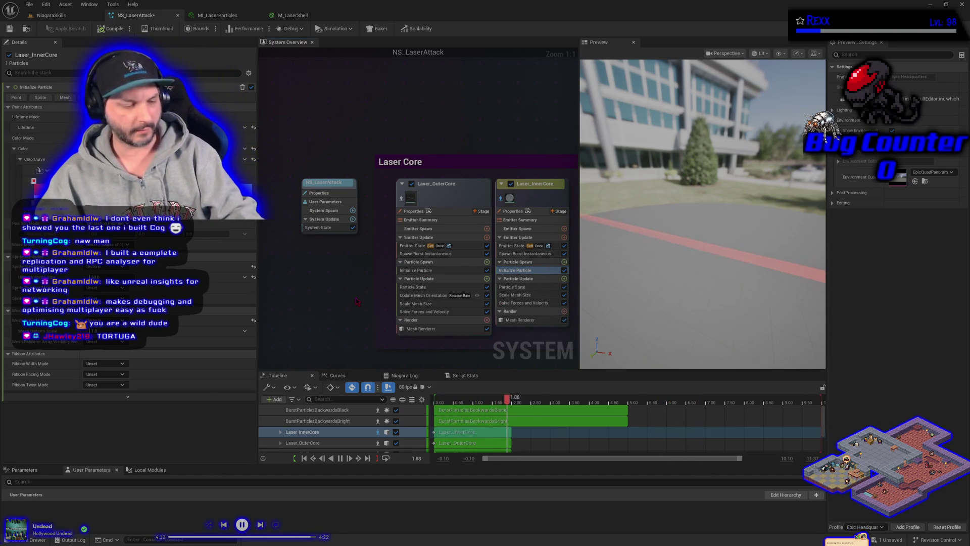
# - Undo Laser_InnerCore's gradient and ColorCurve changes back to a plain Color, then list Particle Update modules
pyautogui.hotkey('ctrl', 'z')
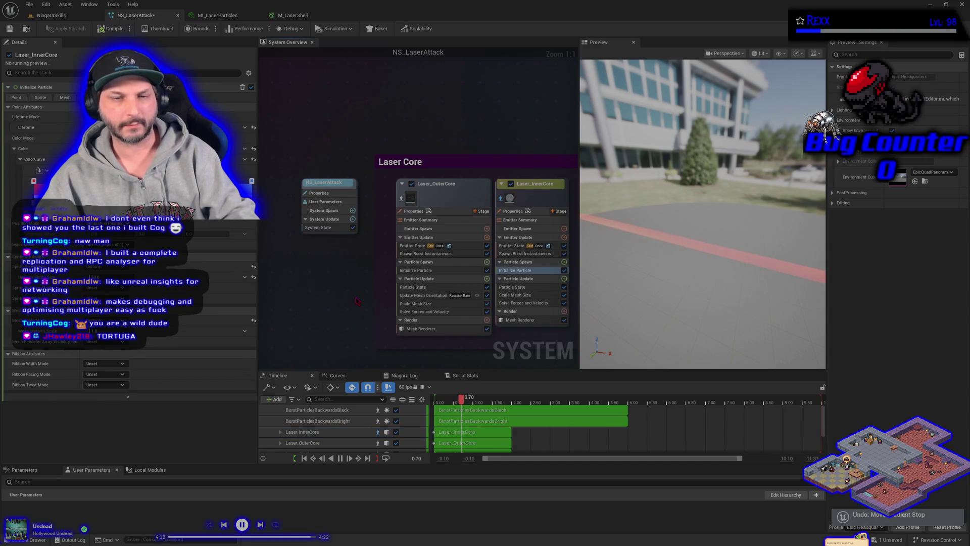
pyautogui.hotkey('ctrl', 'z')
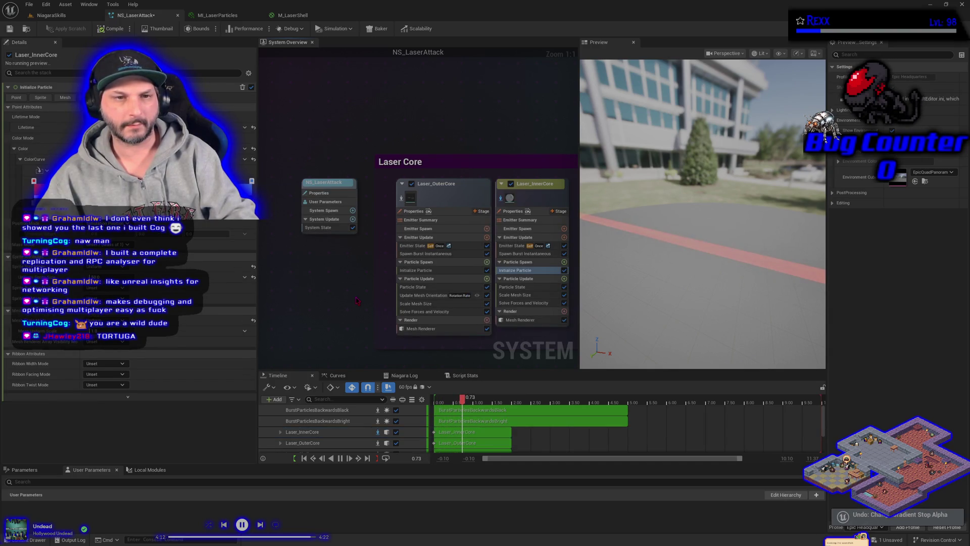
pyautogui.hotkey('ctrl', 'z')
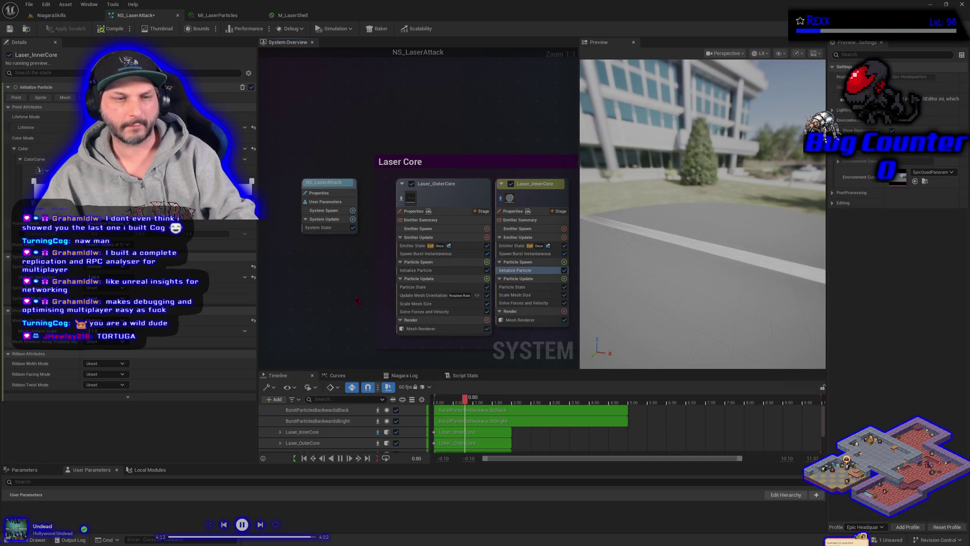
pyautogui.hotkey('ctrl', 'z')
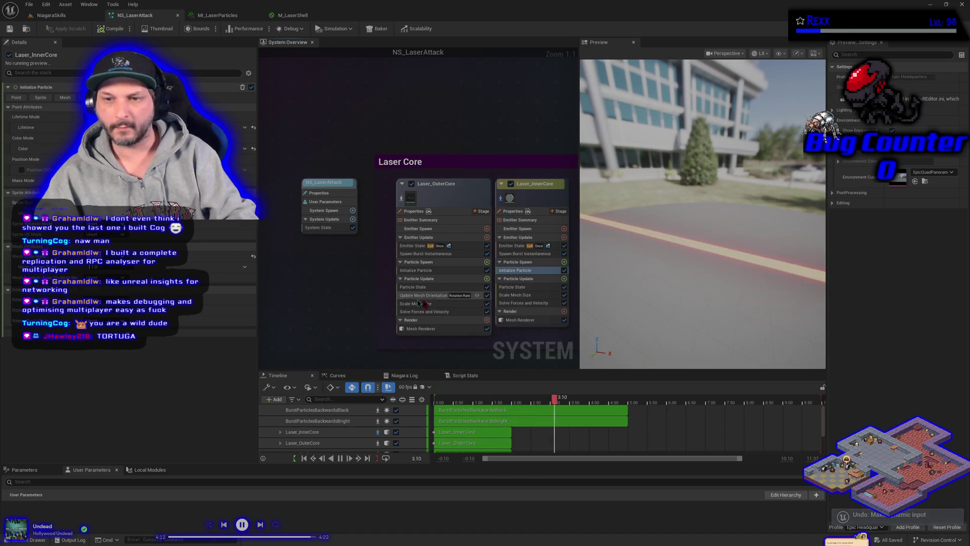
pyautogui.click(565, 279)
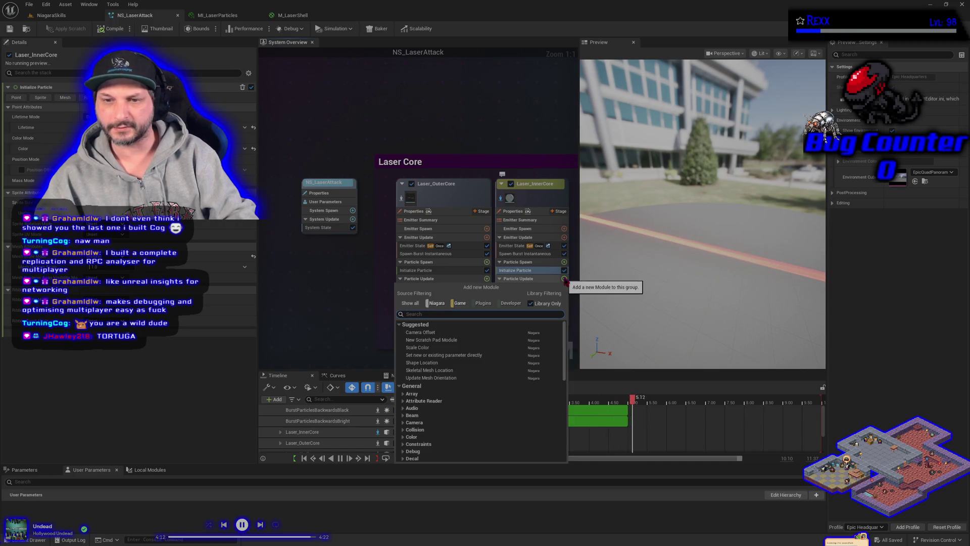
# - Add Scale Color to Laser_InnerCore with Scale RGB as Multiply Vector by Float, the Float from a curve
pyautogui.write('sc')
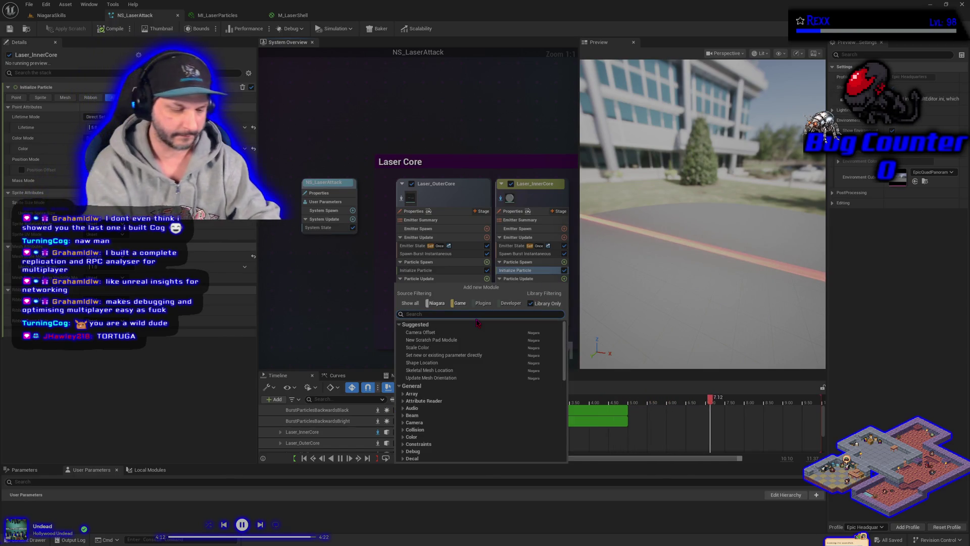
pyautogui.write('ale color')
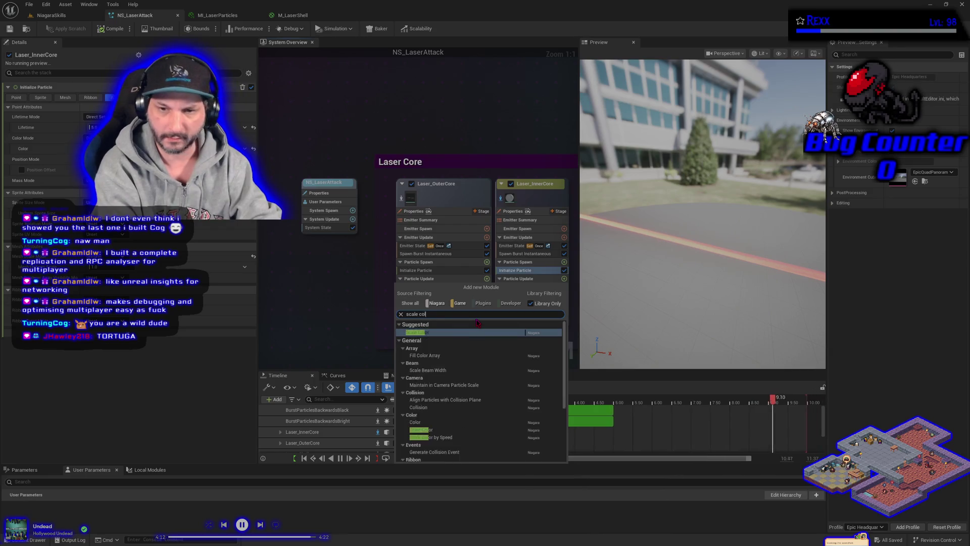
pyautogui.press('Return')
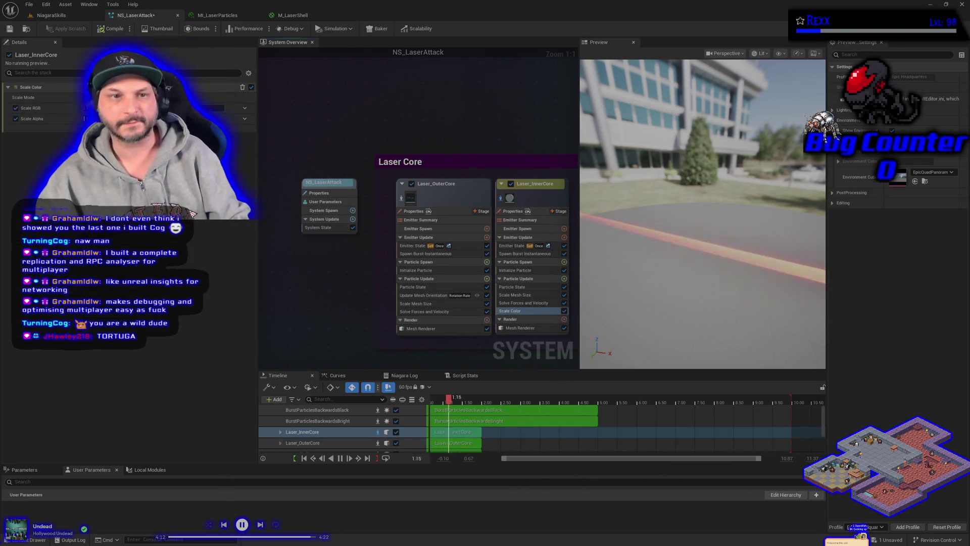
pyautogui.click(247, 108)
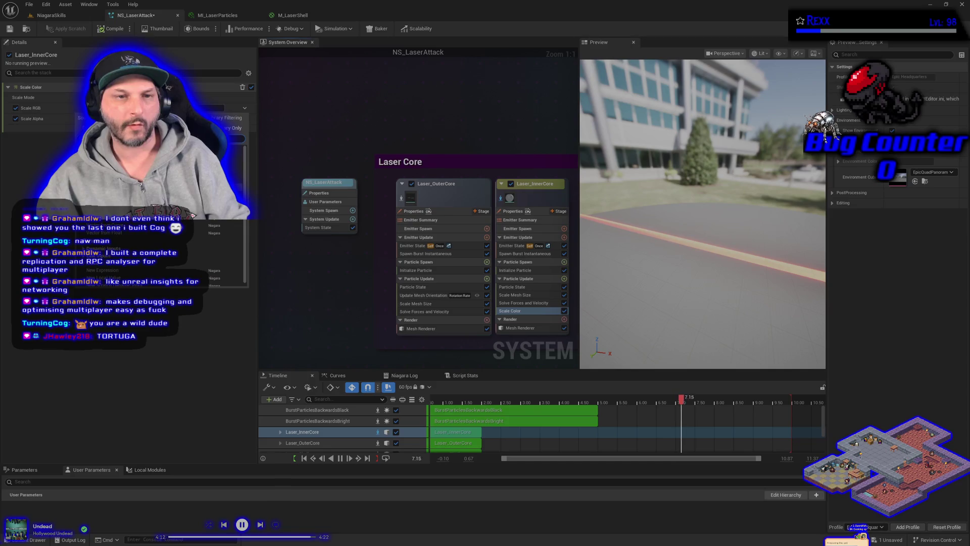
pyautogui.click(101, 233)
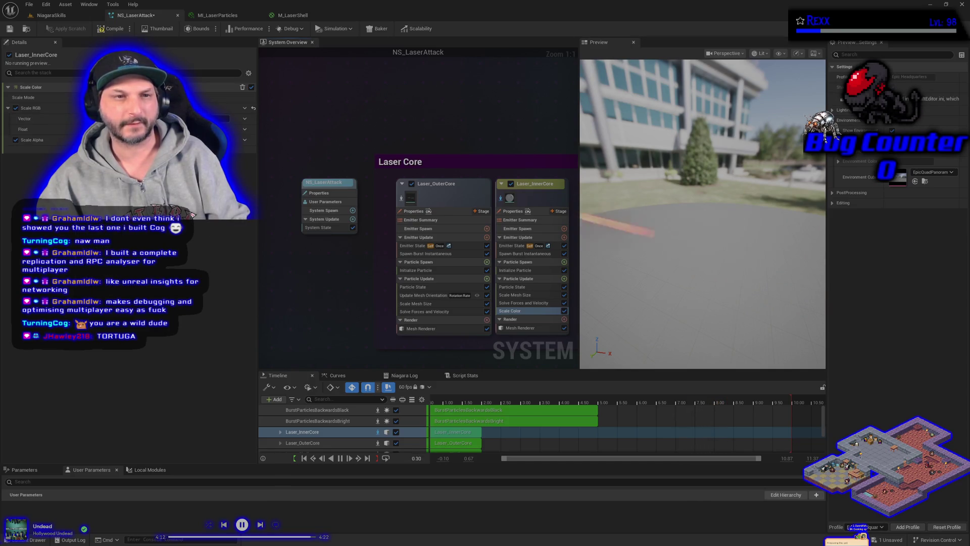
pyautogui.click(245, 129)
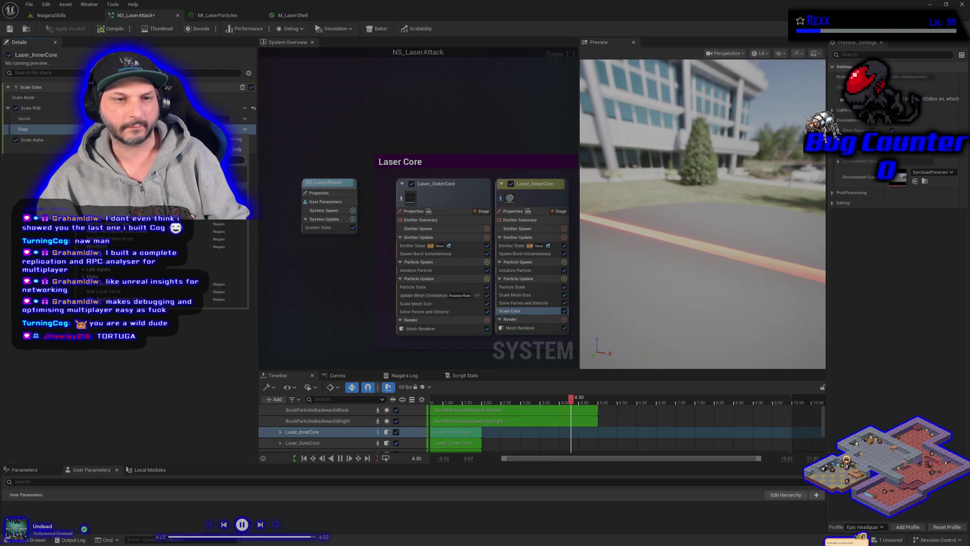
pyautogui.click(101, 213)
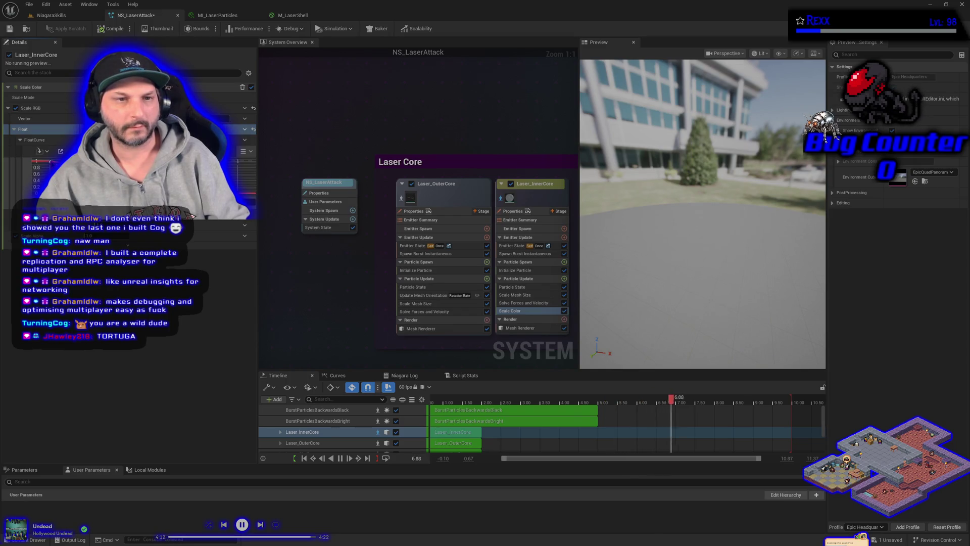
# - Show Laser_InnerCore's Scale RGB FloatCurve in the Curves panel and select its key at time 0
pyautogui.click(355, 376)
pyautogui.scroll(-1, 311, 428)
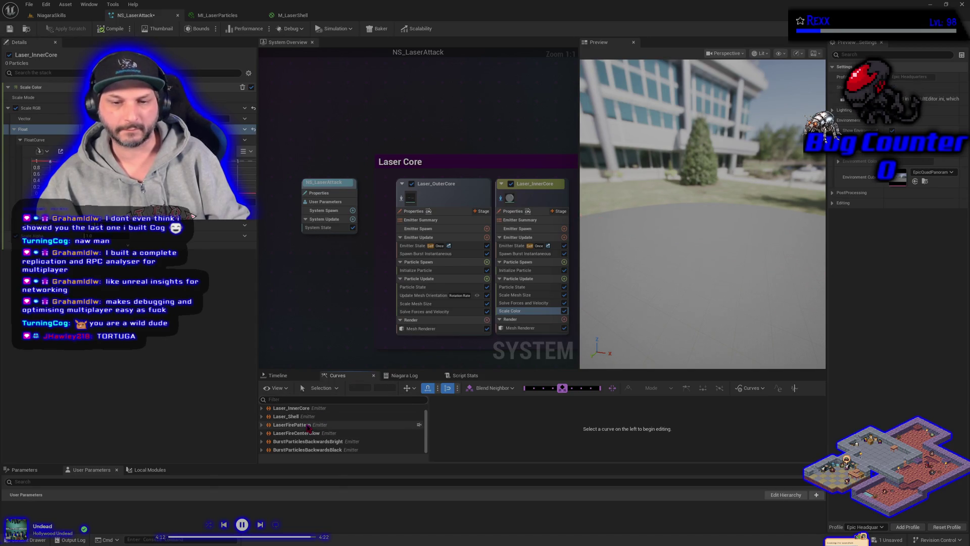
pyautogui.scroll(1, 297, 442)
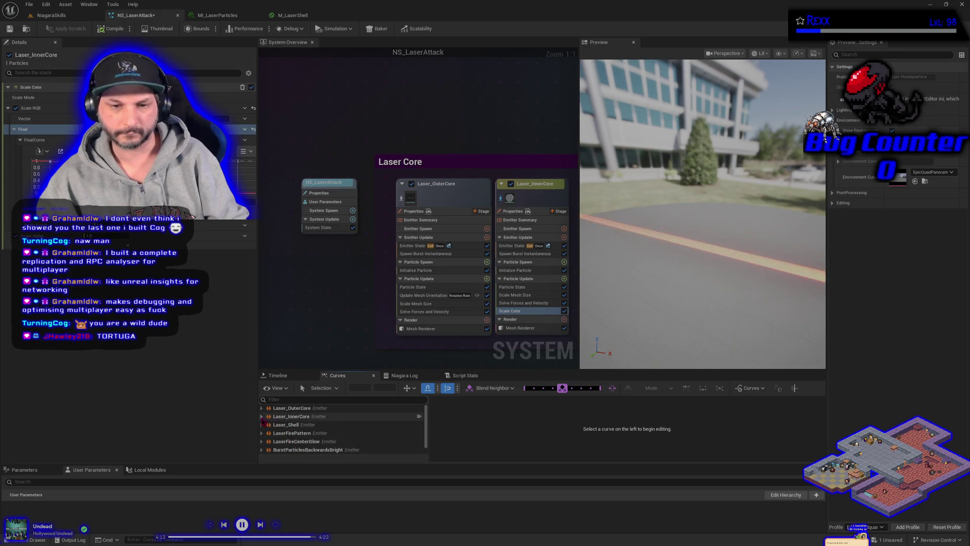
pyautogui.click(262, 417)
pyautogui.click(269, 441)
pyautogui.scroll(-2, 271, 438)
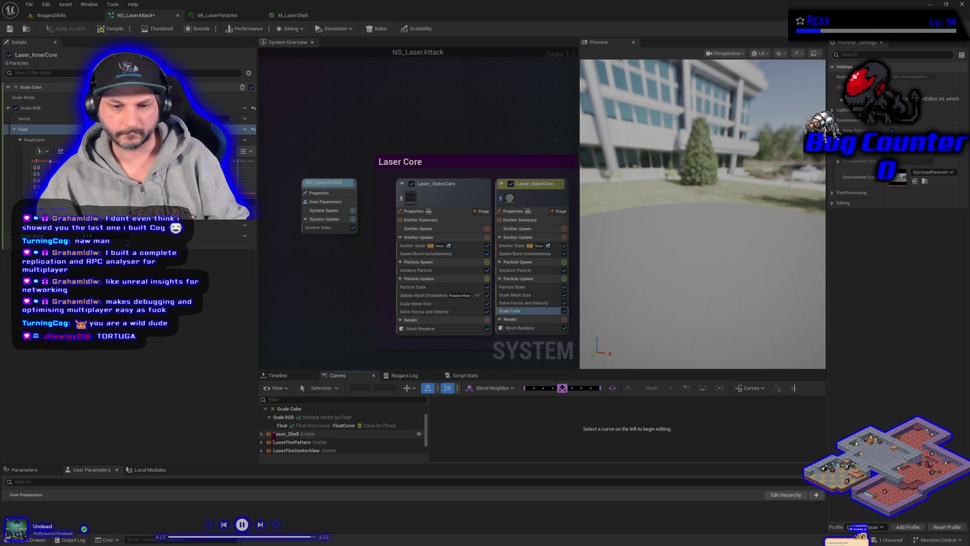
pyautogui.click(283, 425)
pyautogui.moveTo(502, 409)
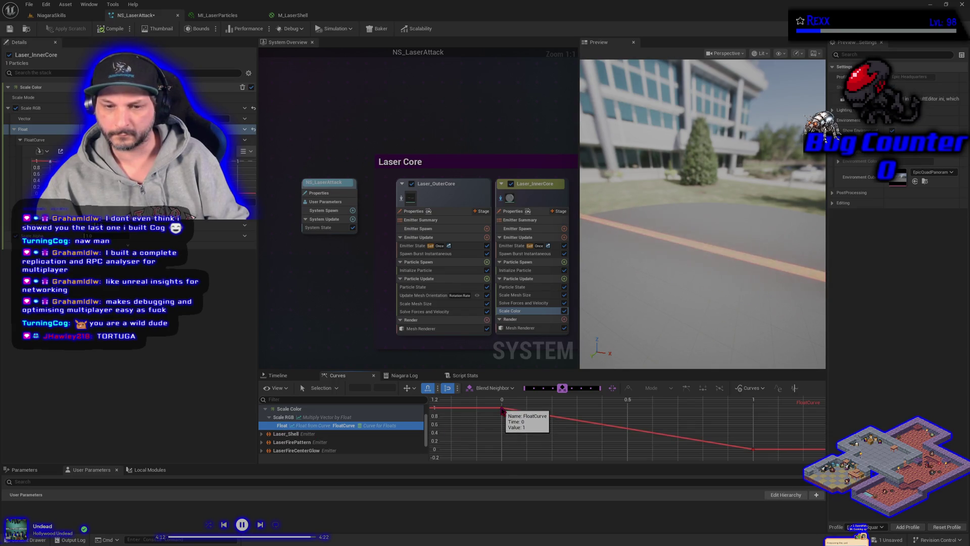
pyautogui.click(502, 408)
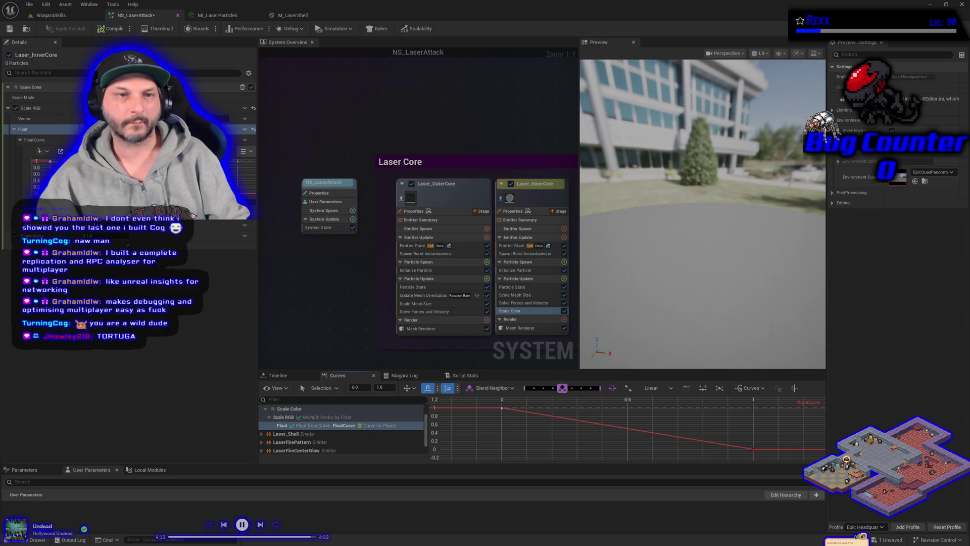
# - Reset the Scale RGB Float multiplier to its default plain value
pyautogui.click(245, 130)
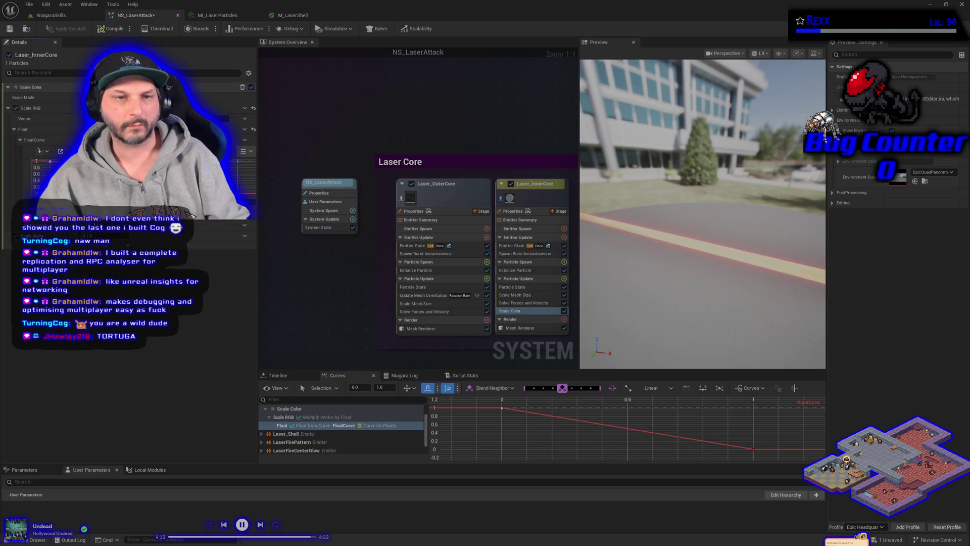
pyautogui.click(256, 132)
pyautogui.click(255, 131)
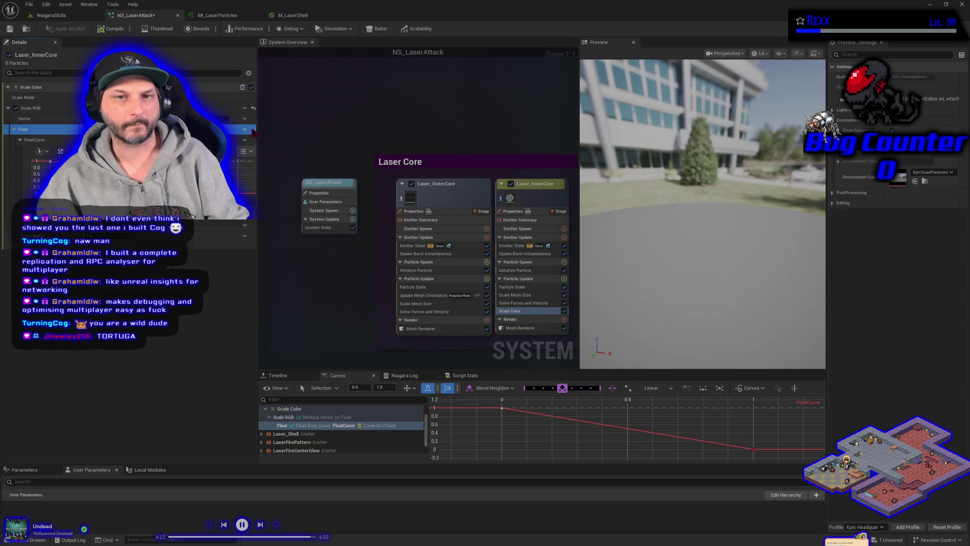
pyautogui.click(253, 130)
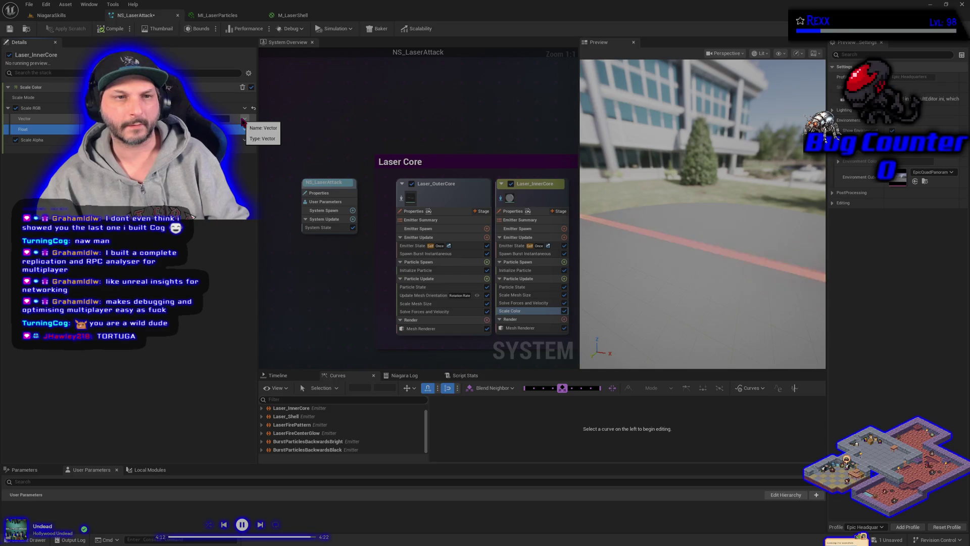
# - Reset Scale RGB and drive it with Vector from Curve
pyautogui.click(244, 119)
pyautogui.click(252, 109)
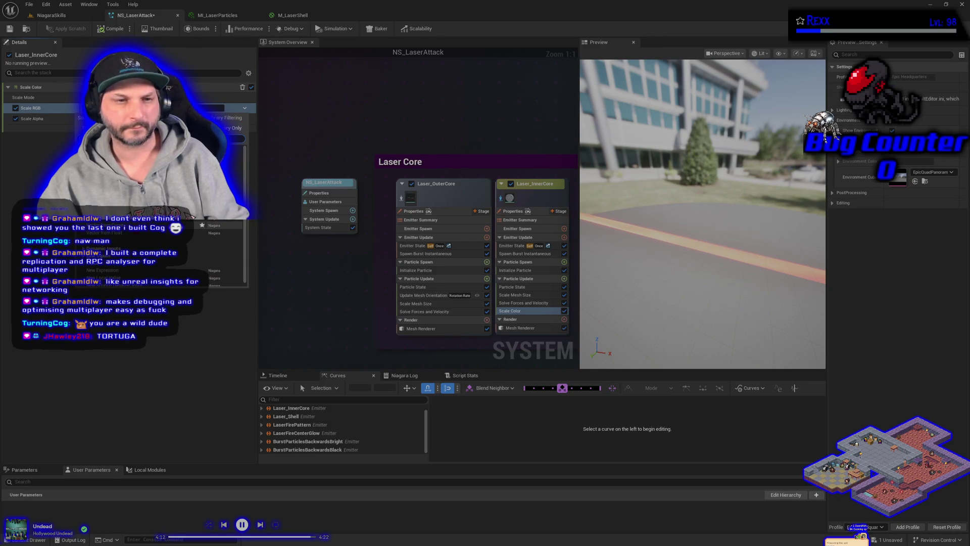
pyautogui.click(202, 225)
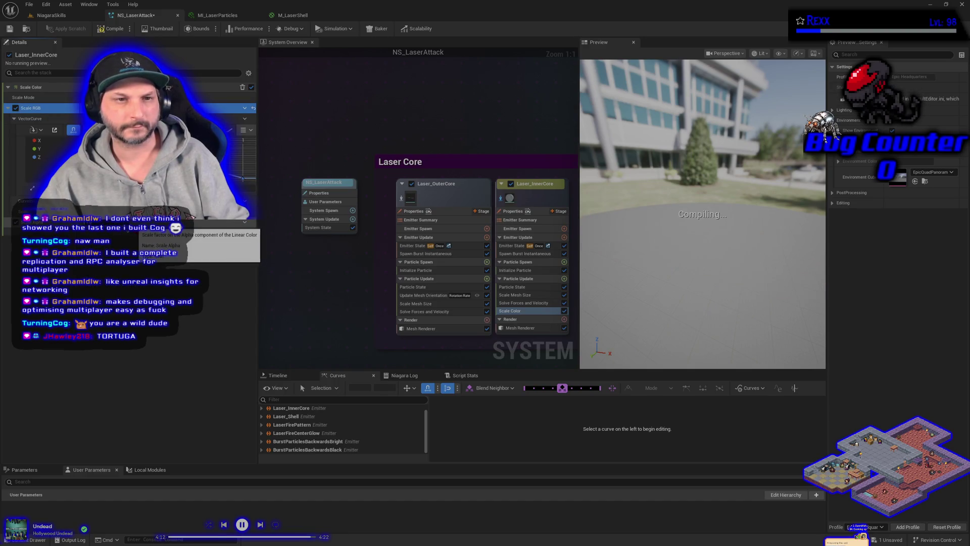
# - Show the Z channel of Laser_InnerCore's Scale Color curve in the Curves panel
pyautogui.click(262, 408)
pyautogui.click(265, 425)
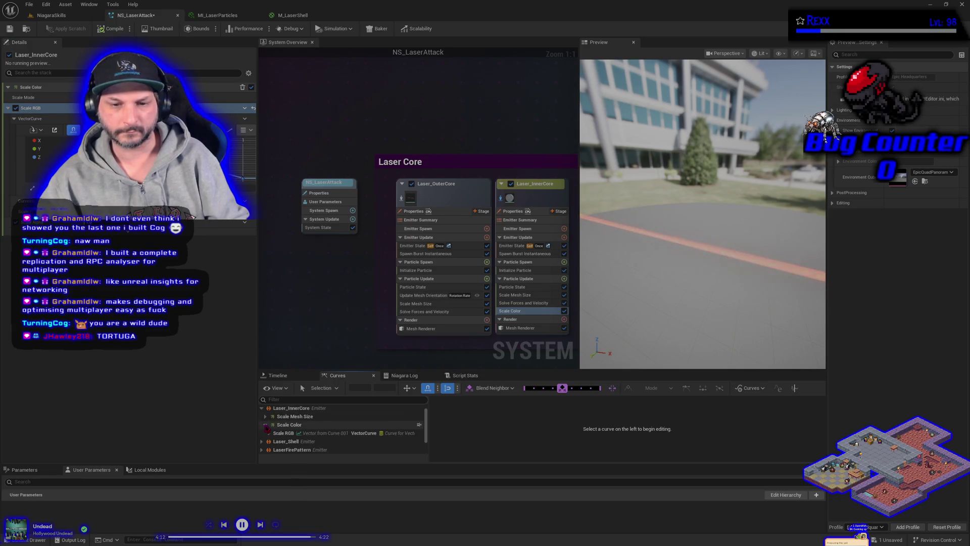
pyautogui.scroll(-1, 269, 437)
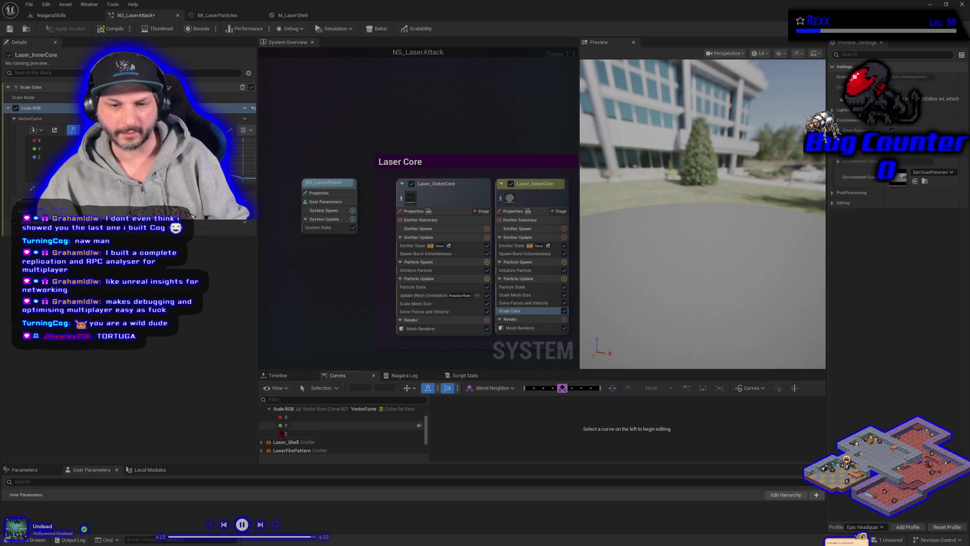
pyautogui.click(292, 435)
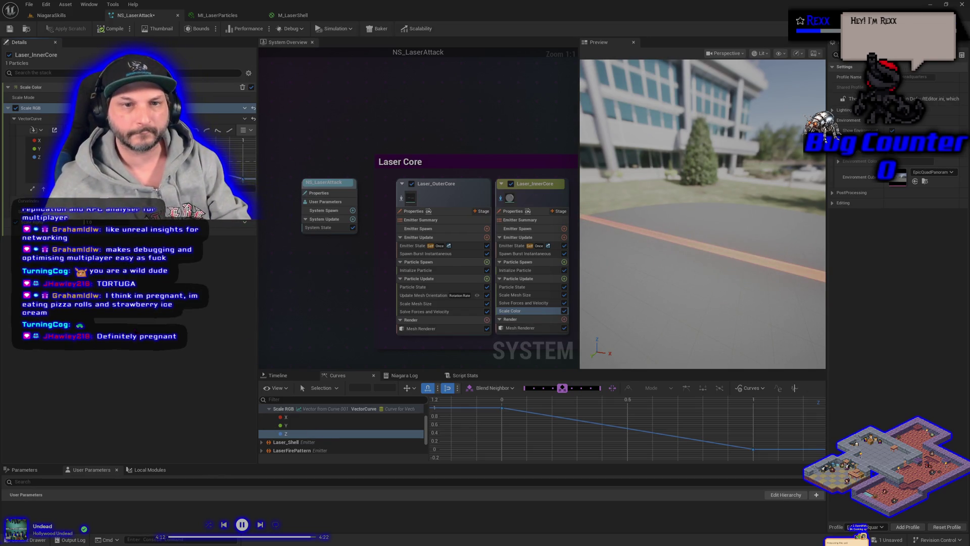
# - Add keys at time 0.5 on the Z curve with value 1 and the Y curve with value 0
pyautogui.hotkey('ctrl', 'z')
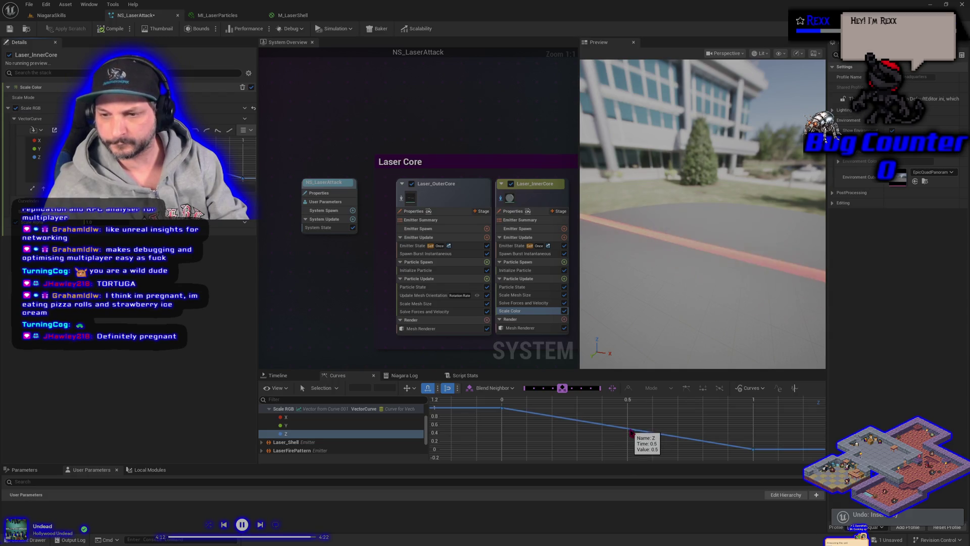
pyautogui.middleClick(627, 437)
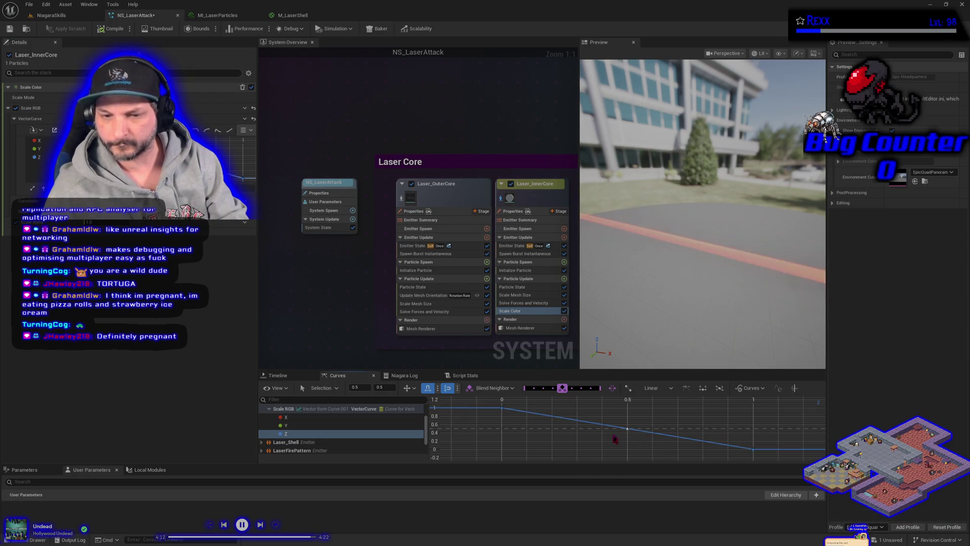
pyautogui.click(388, 387)
pyautogui.write('1')
pyautogui.press('Return')
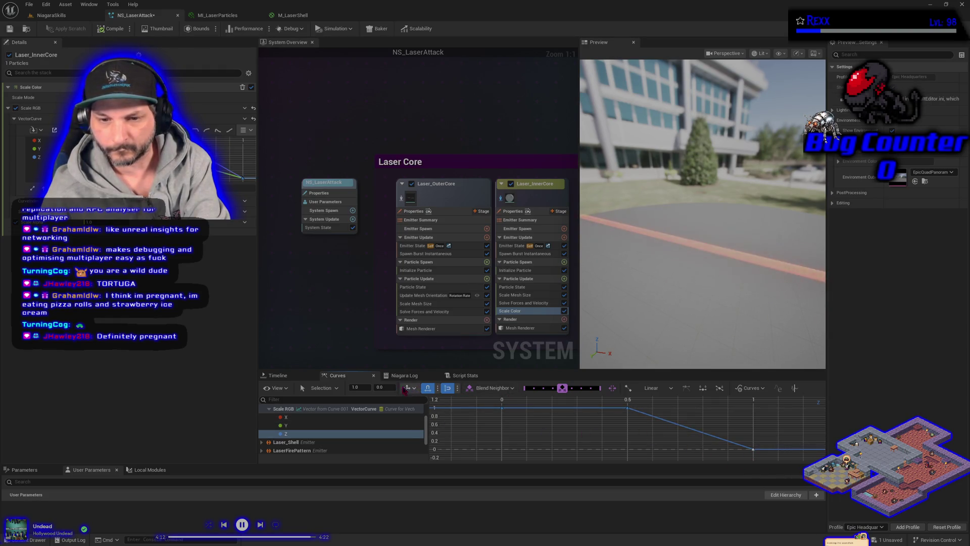
pyautogui.click(339, 427)
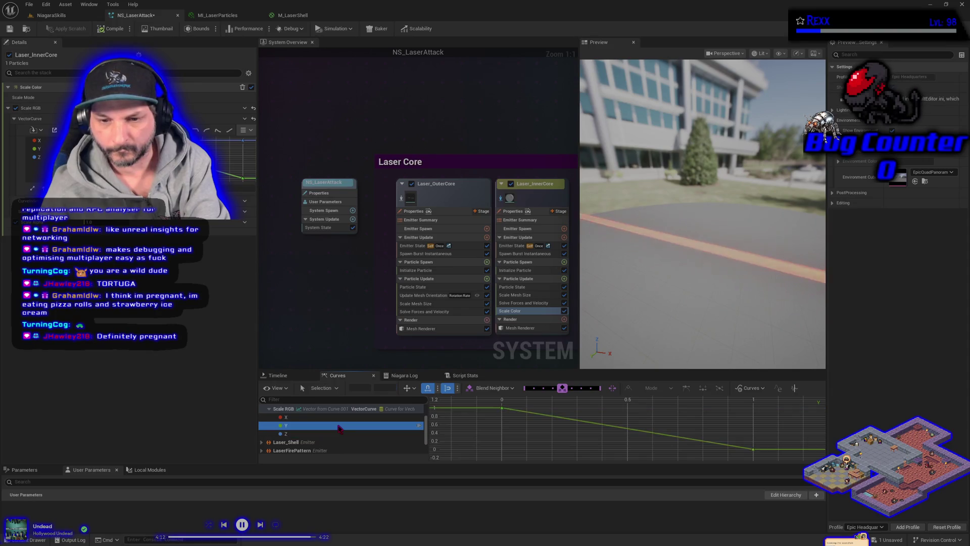
pyautogui.middleClick(628, 428)
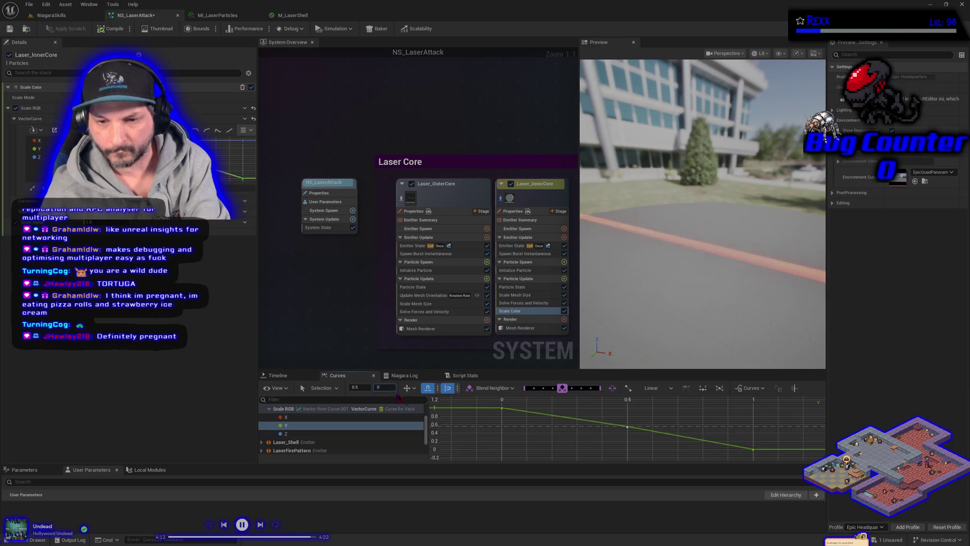
pyautogui.click(755, 451)
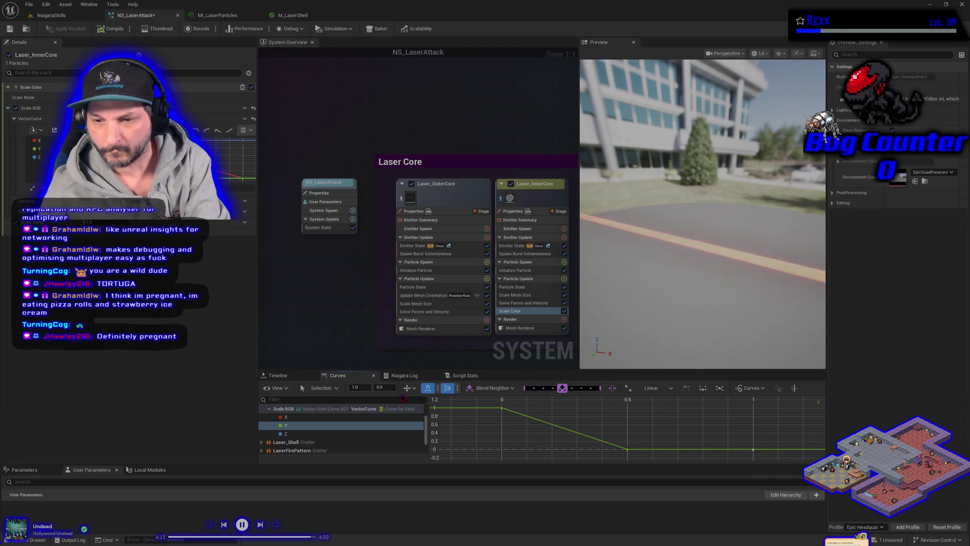
# - Set the X curve's 0.5 key to 0, delete Scale Color, and use a min–max particle colour
pyautogui.click(341, 419)
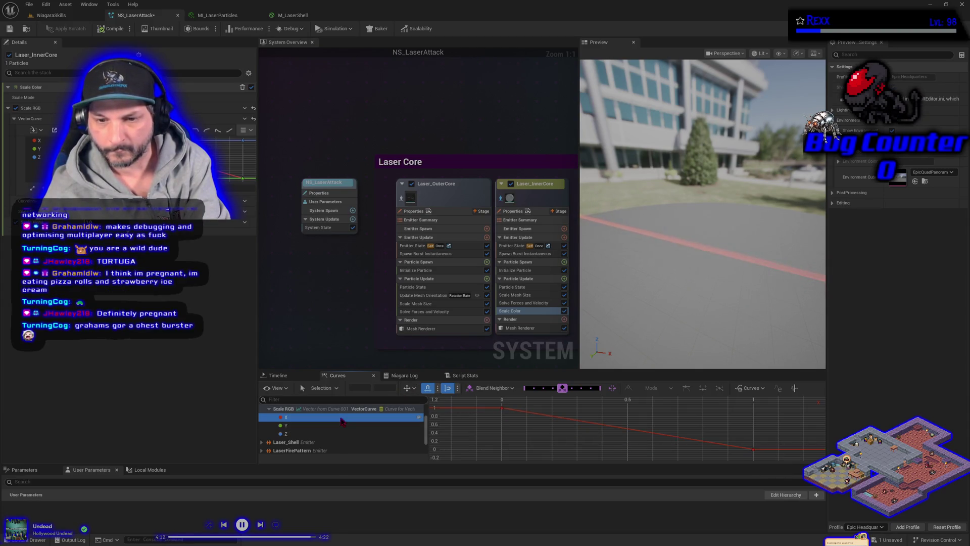
pyautogui.click(627, 431)
pyautogui.click(380, 387)
pyautogui.write('0')
pyautogui.press('Return')
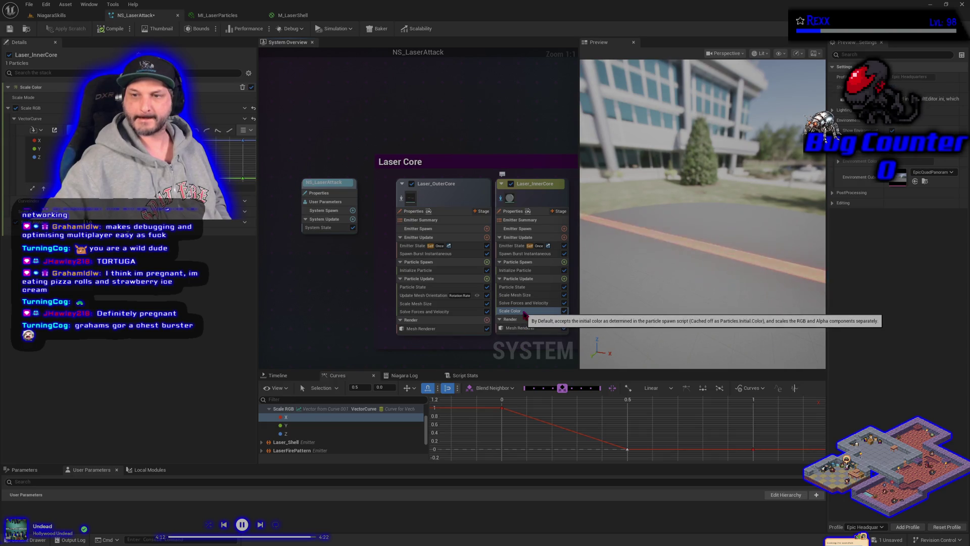
pyautogui.press('Delete')
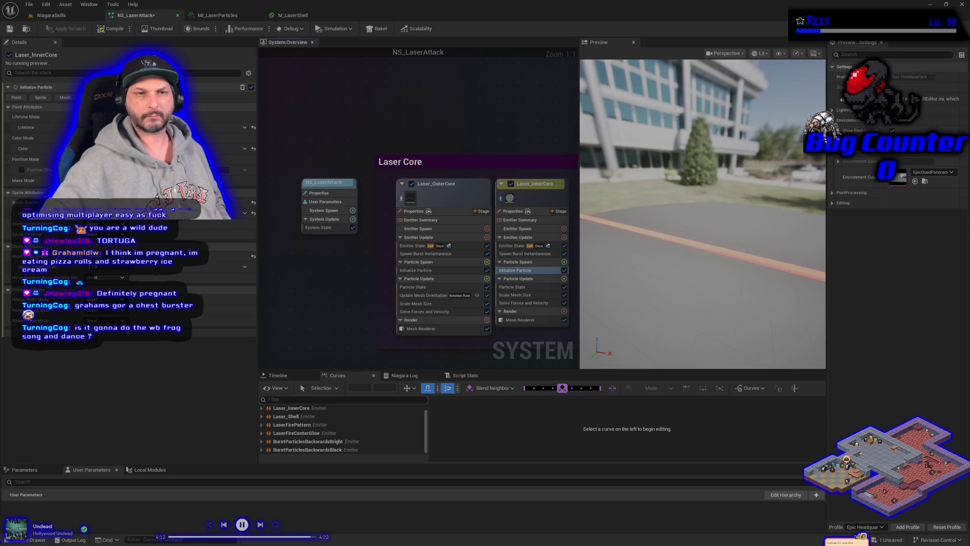
pyautogui.click(202, 171)
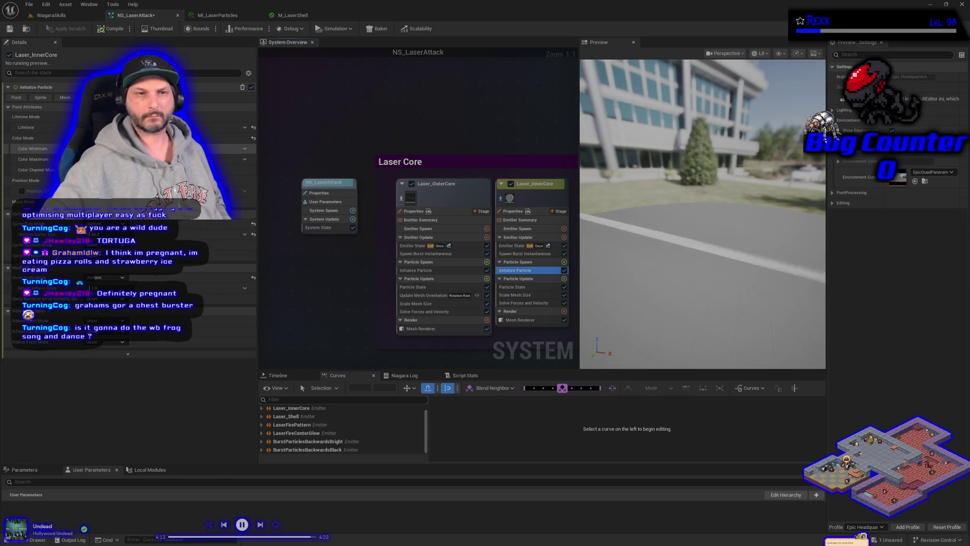
# - Set Color Minimum to a deep blue, discarding a trial purple maximum colour
pyautogui.click(202, 149)
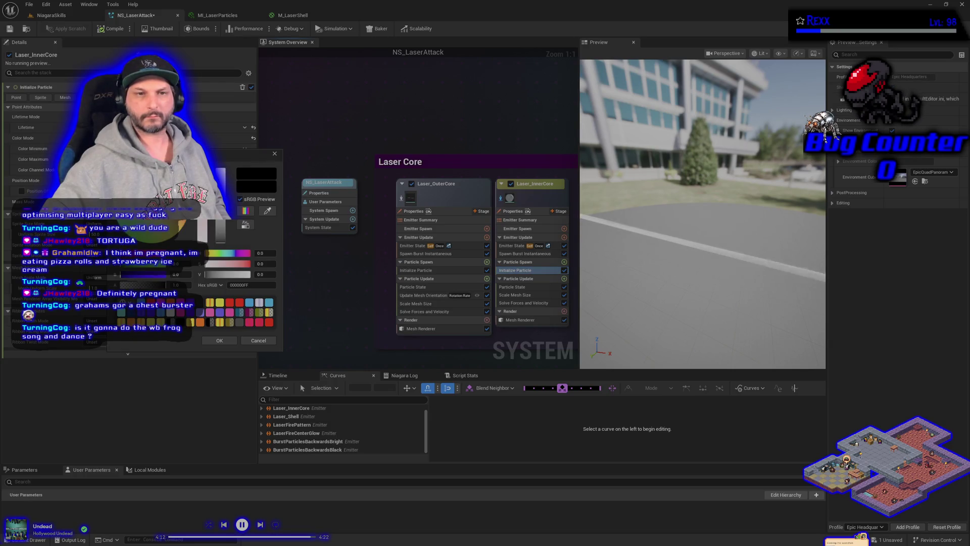
pyautogui.click(219, 340)
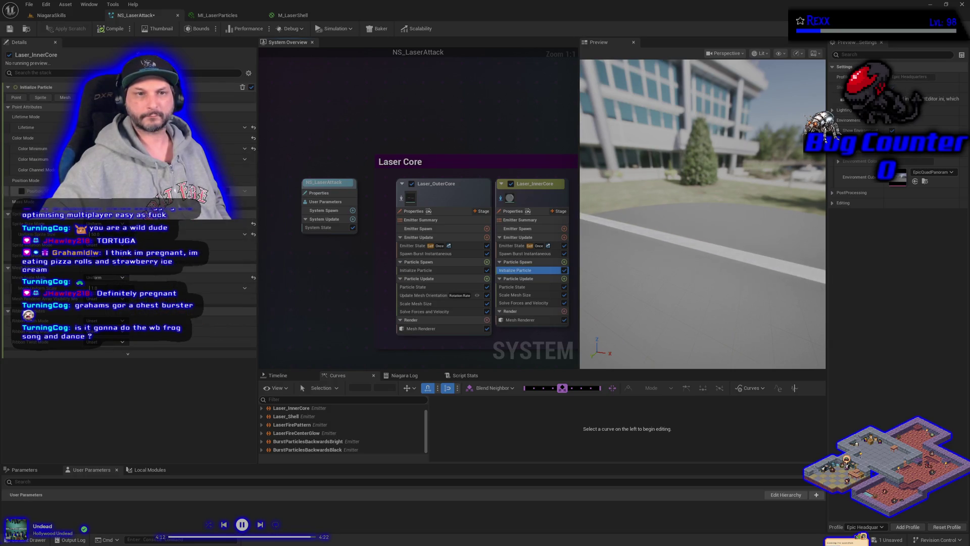
pyautogui.click(202, 160)
pyautogui.moveTo(167, 223); pyautogui.dragTo(158, 234)
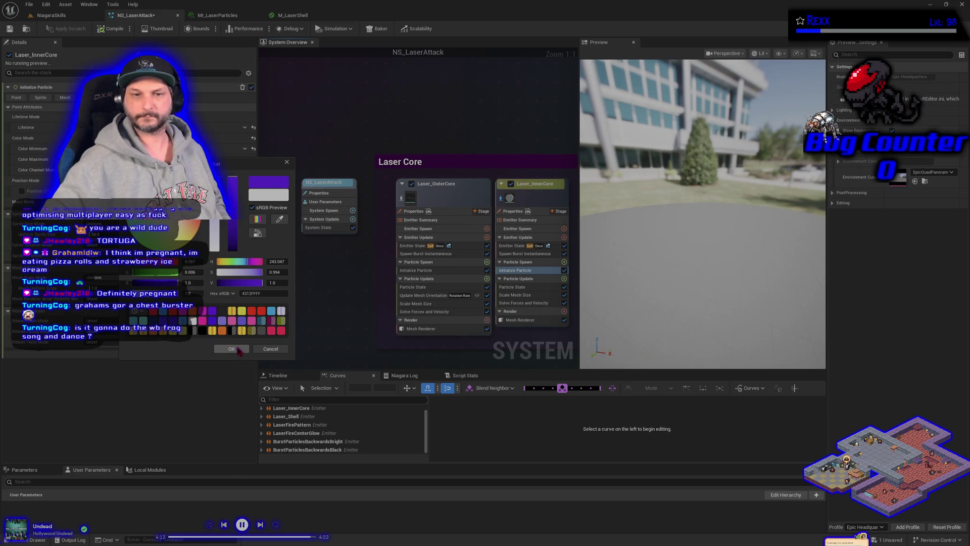
pyautogui.click(271, 349)
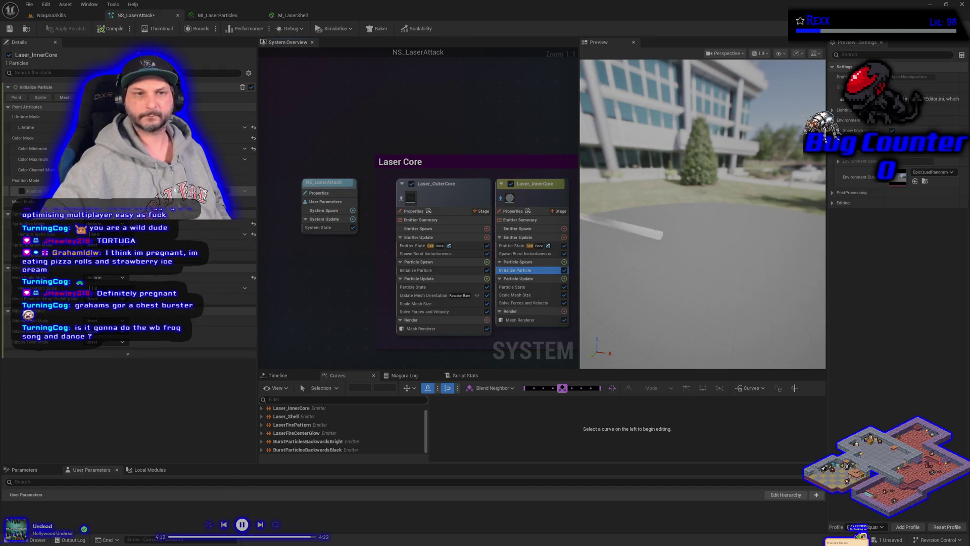
pyautogui.click(233, 148)
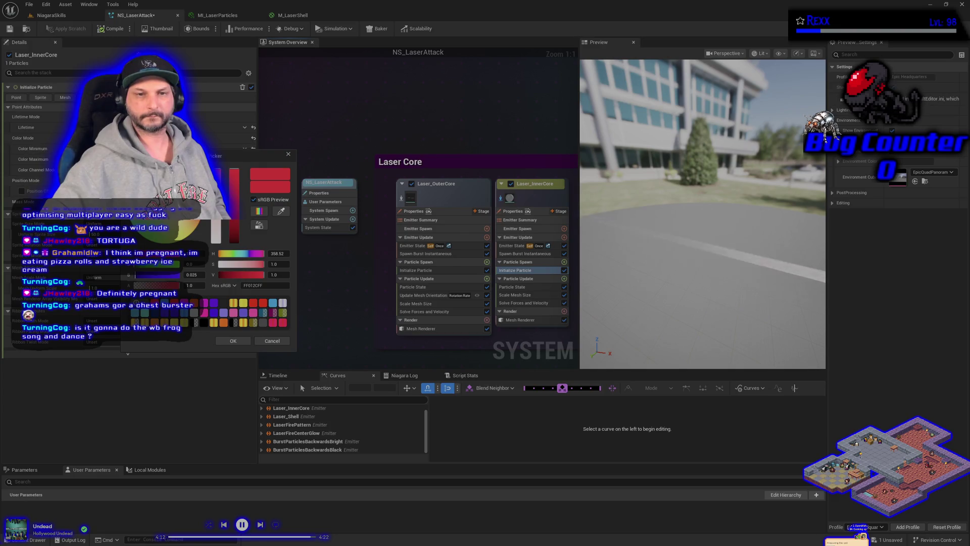
pyautogui.click(144, 233)
pyautogui.moveTo(144, 232); pyautogui.dragTo(142, 230)
pyautogui.click(233, 340)
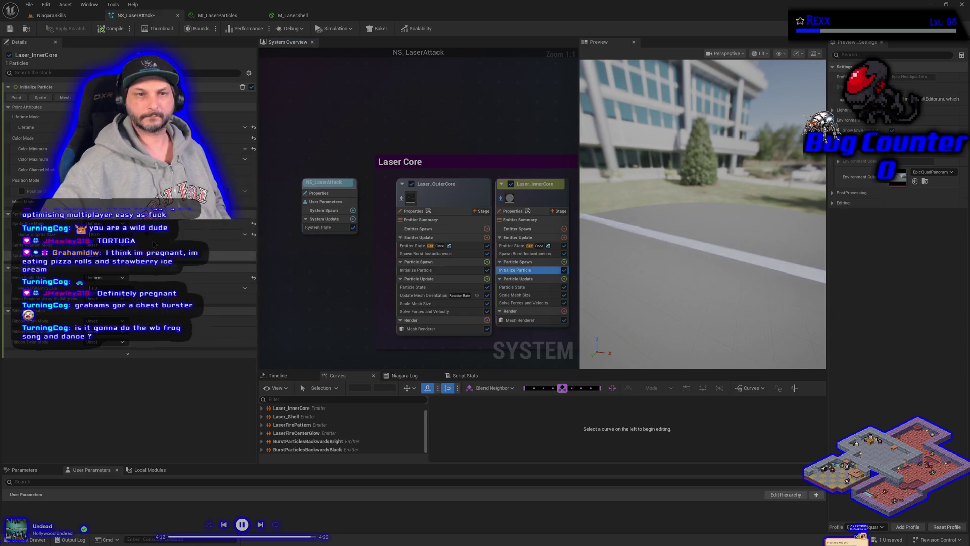
# - Set Color Maximum to orange, then switch Color Mode to the single colour with hue shift
pyautogui.click(232, 159)
pyautogui.click(205, 223)
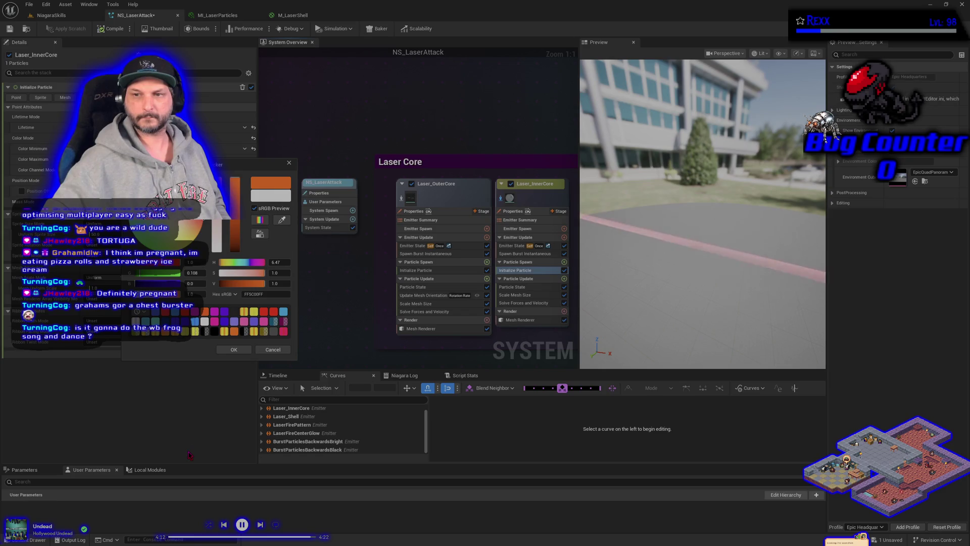
pyautogui.click(273, 349)
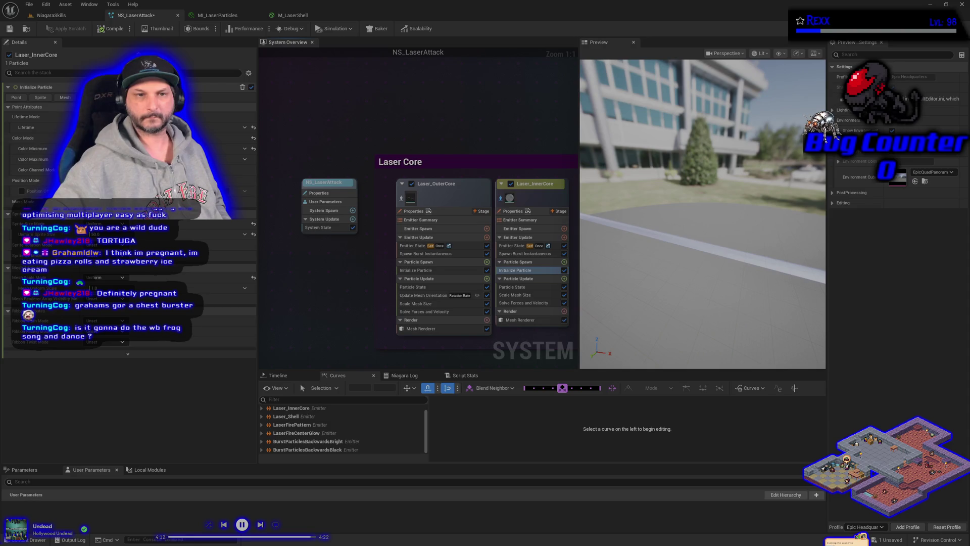
pyautogui.click(111, 170)
pyautogui.click(132, 202)
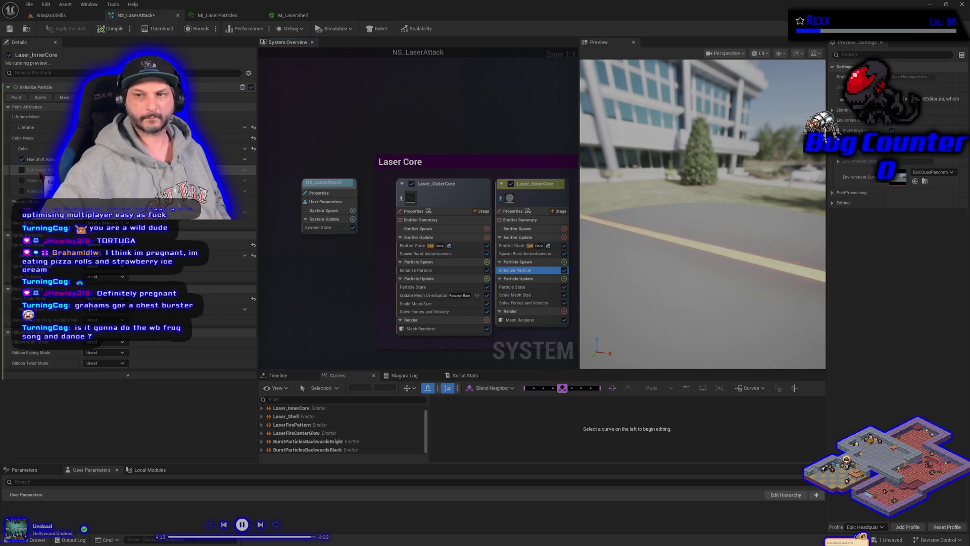
# - Expand the Color settings and toggle Value Range on and back off
pyautogui.click(31, 149)
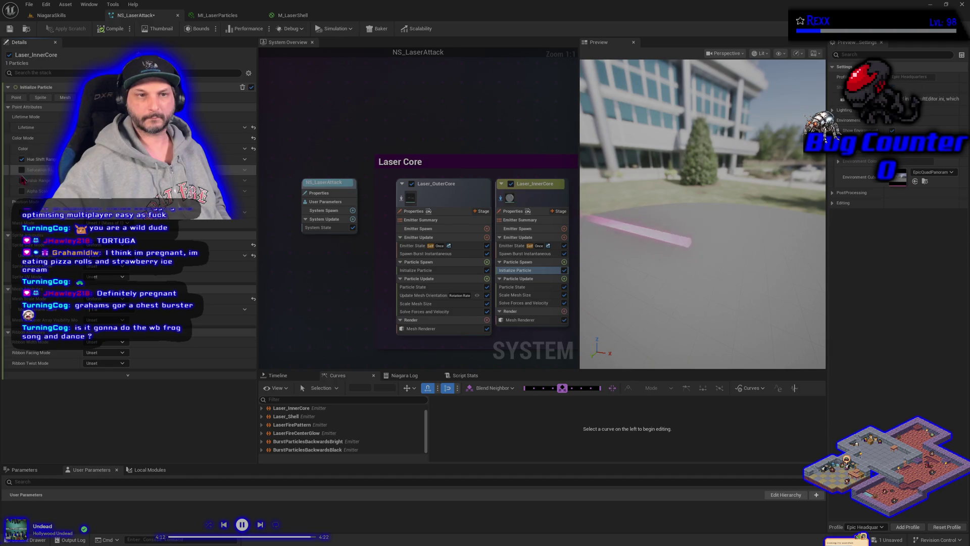
pyautogui.click(21, 180)
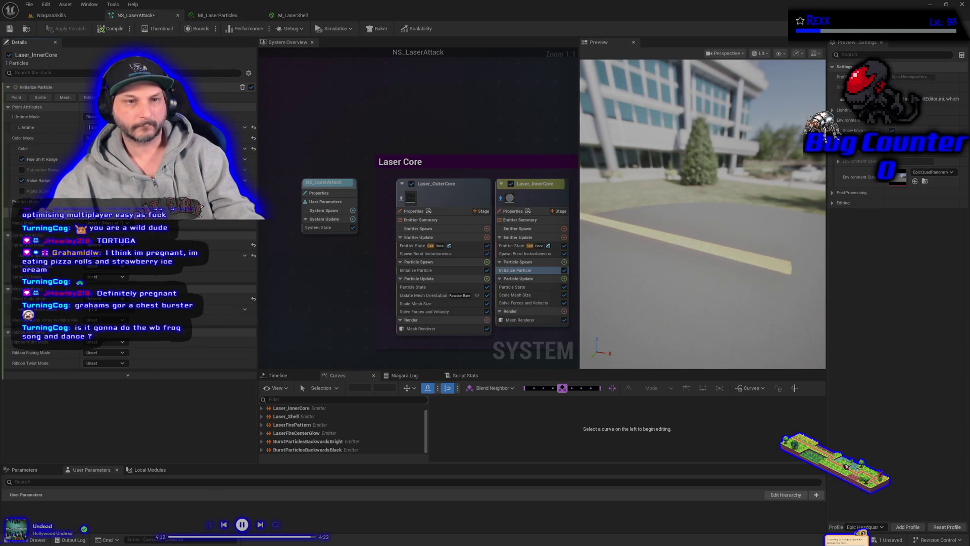
pyautogui.click(21, 180)
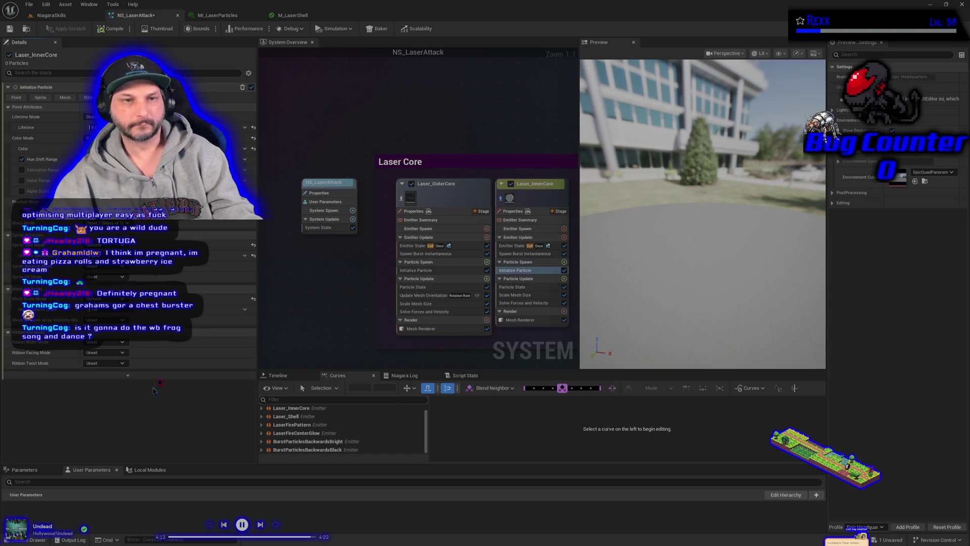
# - Reset the colour mode to its default single Color and save NS_LaserAttack
pyautogui.click(254, 149)
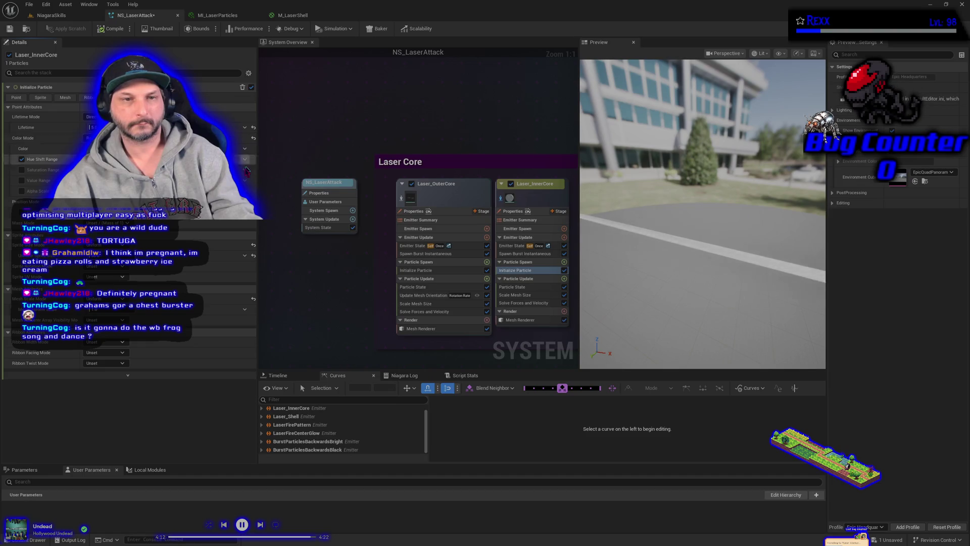
pyautogui.hotkey('ctrl', 'z')
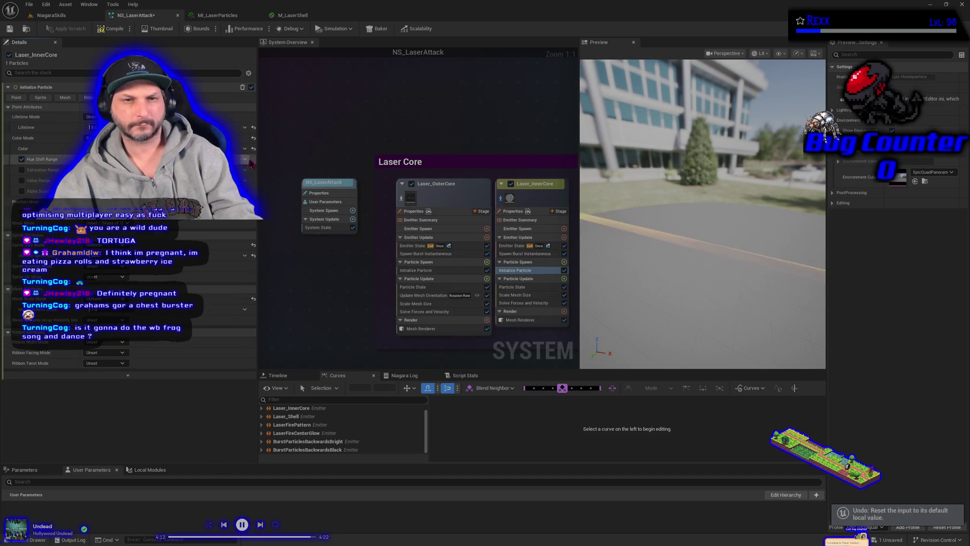
pyautogui.click(254, 138)
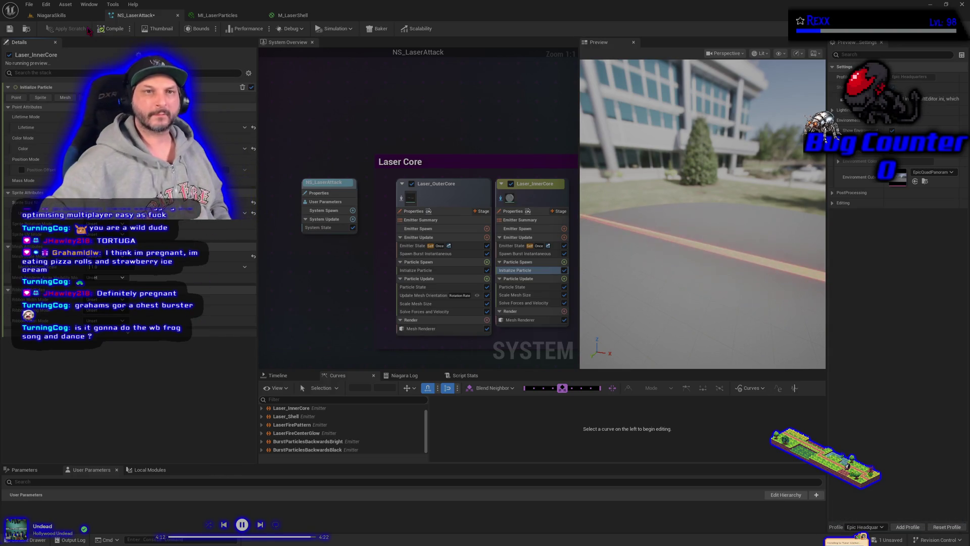
pyautogui.hotkey('ctrl', 's')
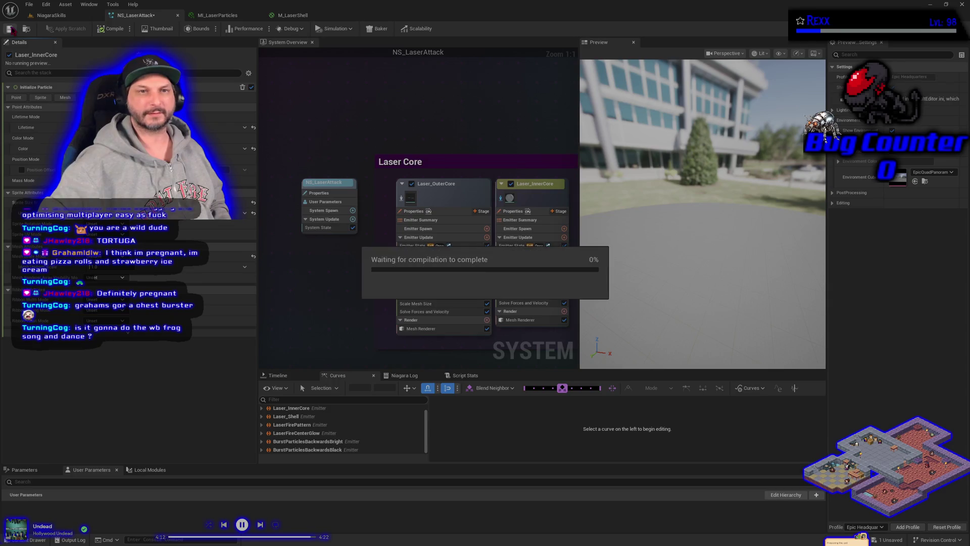
# - Switch to the NiagaraSkills level, view the VFX spawner's details, and return to the level viewport
pyautogui.moveTo(372, 328)
pyautogui.mouseDown()
pyautogui.moveTo(350, 324)
pyautogui.moveTo(308, 281)
pyautogui.mouseUp()
pyautogui.click(39, 16)
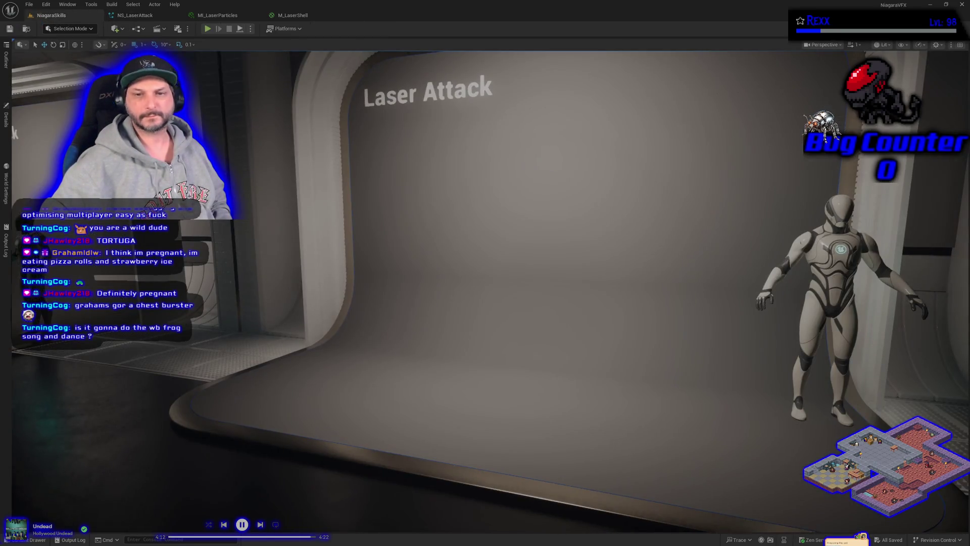
pyautogui.click(6, 119)
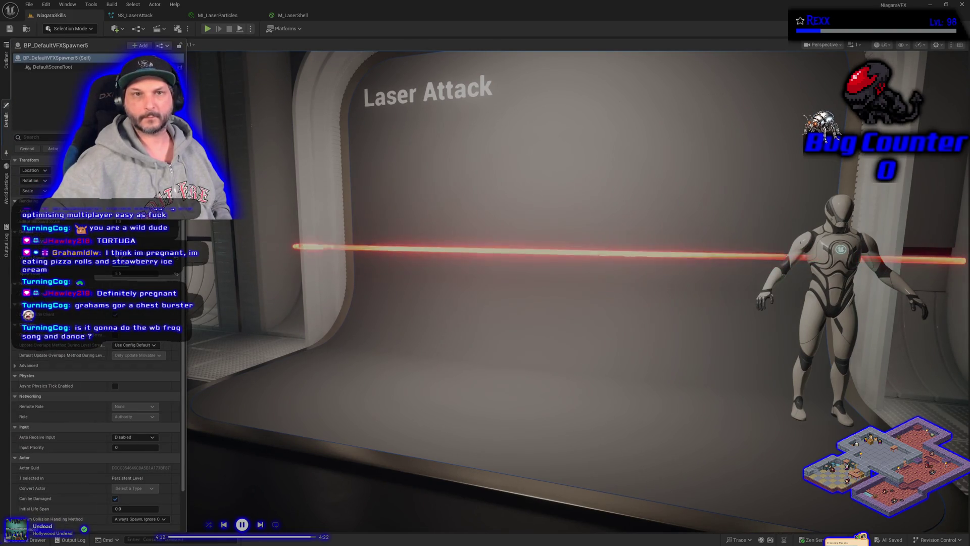
pyautogui.click(135, 16)
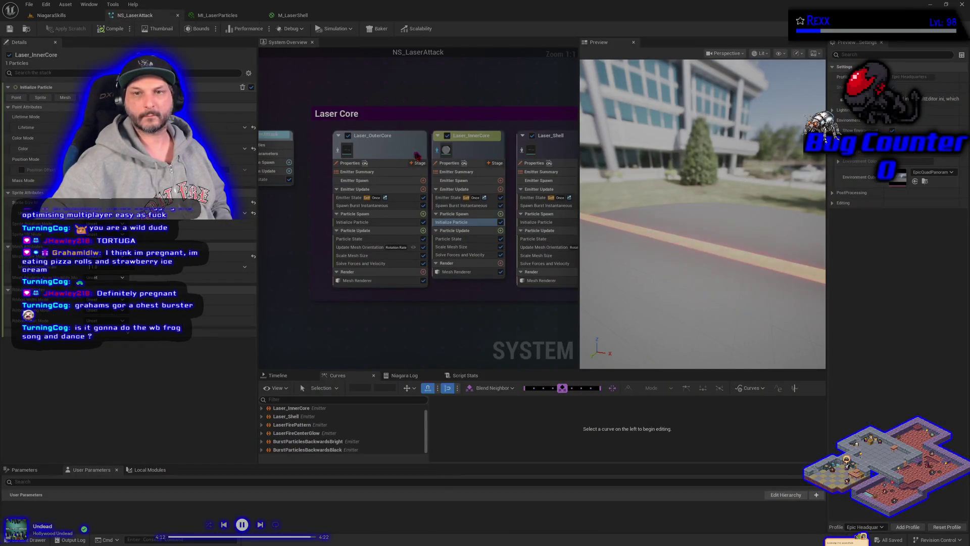
pyautogui.click(51, 15)
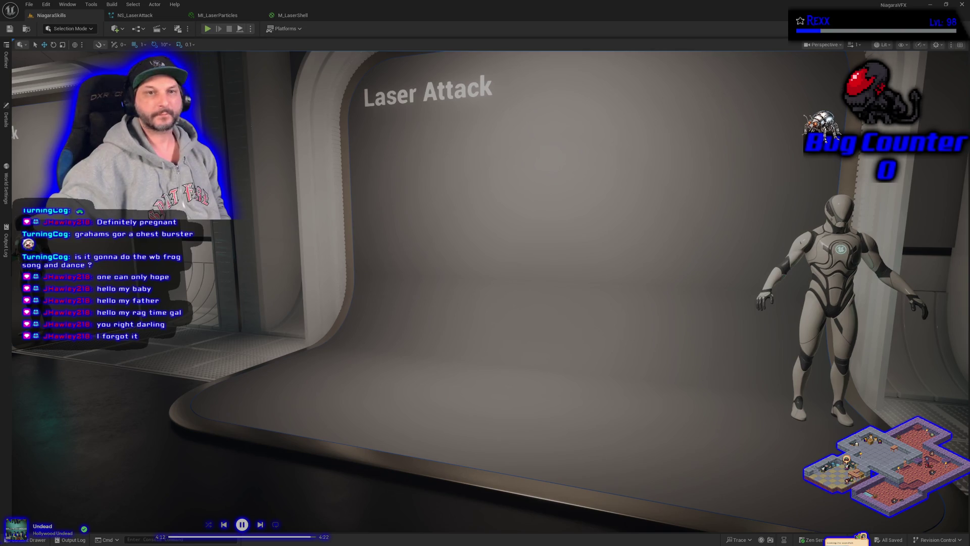
# - Return to NS_LaserAttack and pan and zoom out the System Overview to see every emitter group
pyautogui.click(135, 16)
pyautogui.moveTo(502, 341)
pyautogui.mouseDown()
pyautogui.moveTo(514, 80)
pyautogui.moveTo(442, 327)
pyautogui.moveTo(468, 149)
pyautogui.moveTo(328, 256)
pyautogui.moveTo(377, 318)
pyautogui.mouseUp()
pyautogui.scroll(-5, 442, 327)
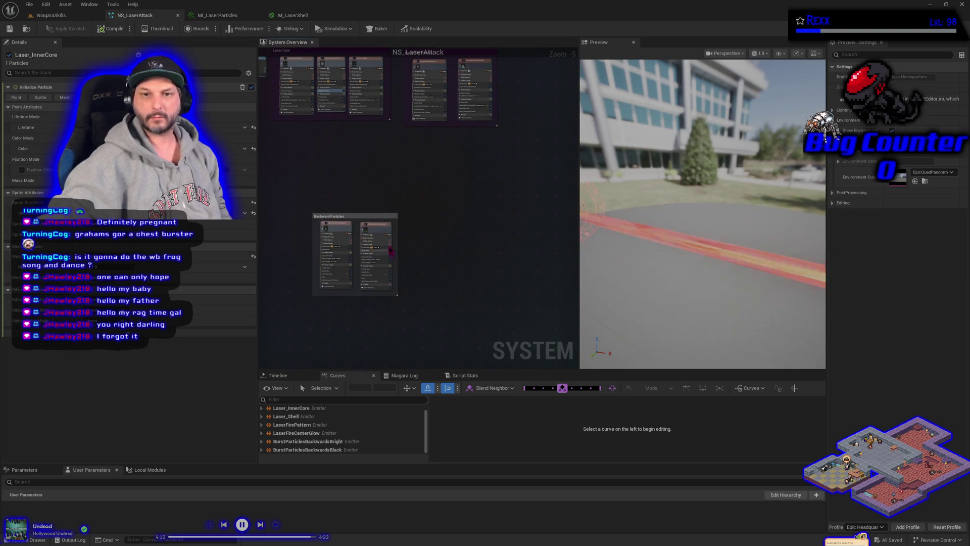
# - Add a SimpleSpriteBurst emitter to the NS_LaserAttack system
pyautogui.moveTo(365, 212); pyautogui.dragTo(348, 160)
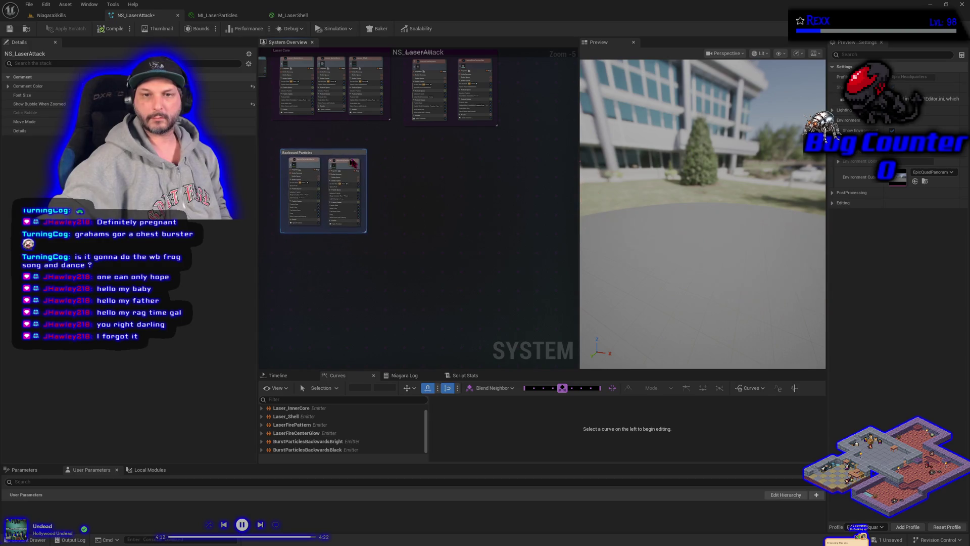
pyautogui.rightClick(437, 183)
pyautogui.click(469, 201)
pyautogui.click(551, 250)
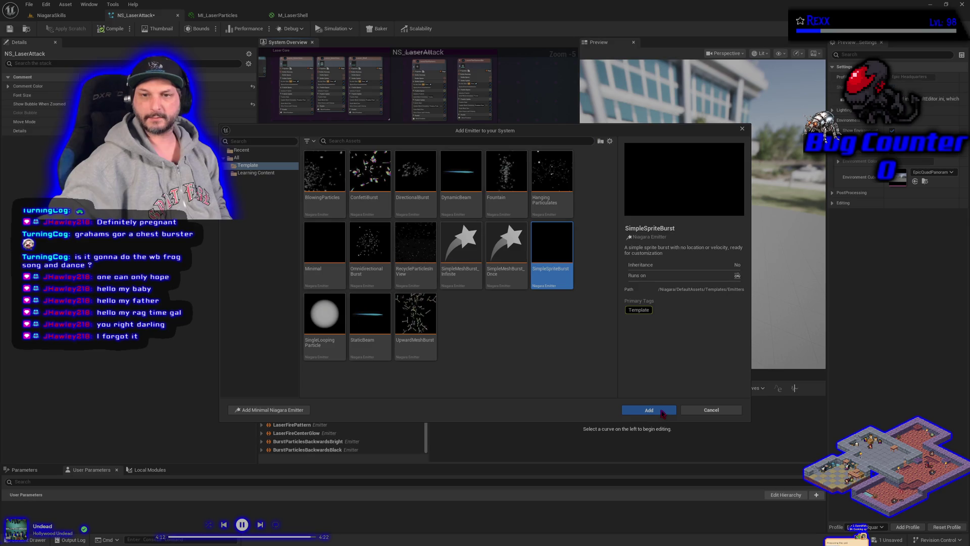
pyautogui.click(662, 411)
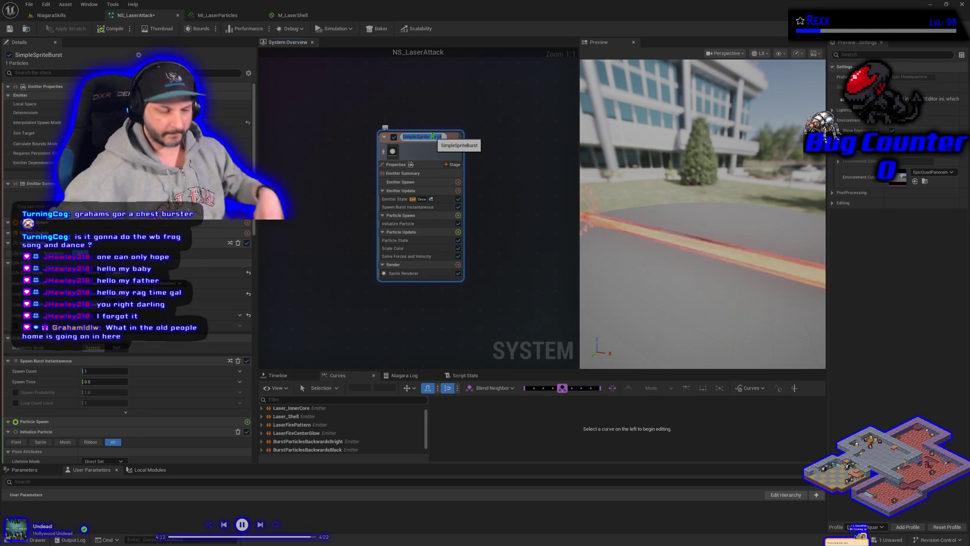
# - Name the new emitter FirePatternCenterRotatingParticles
pyautogui.write('FirePattern')
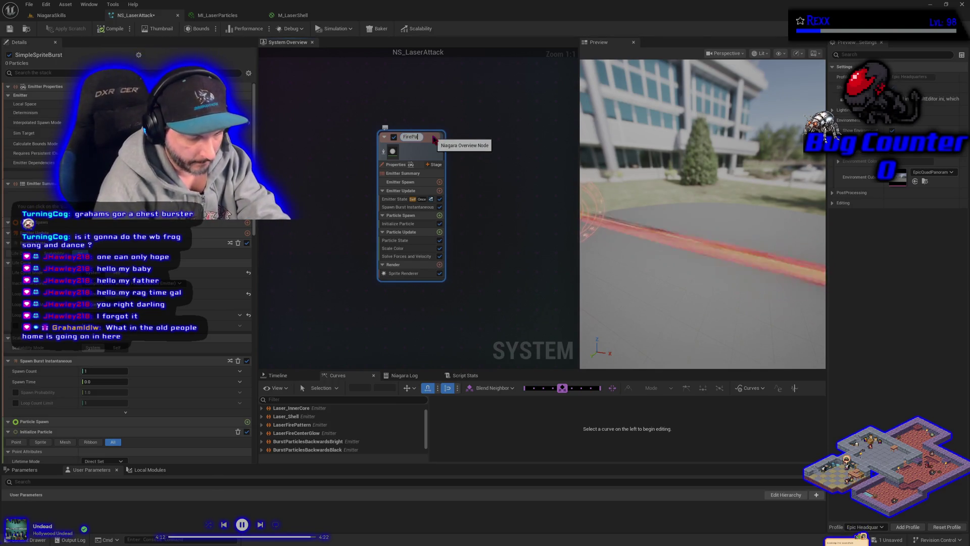
pyautogui.write('C')
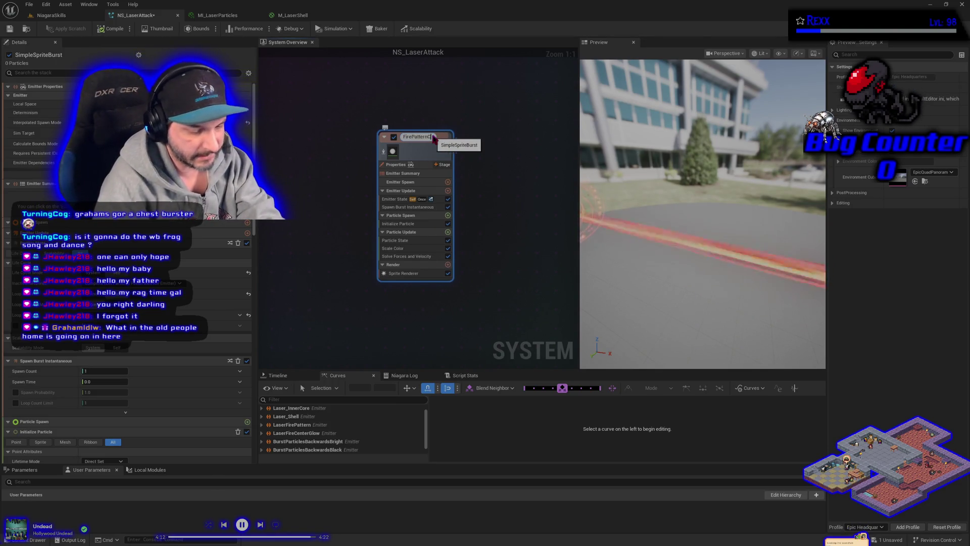
pyautogui.write('enterB')
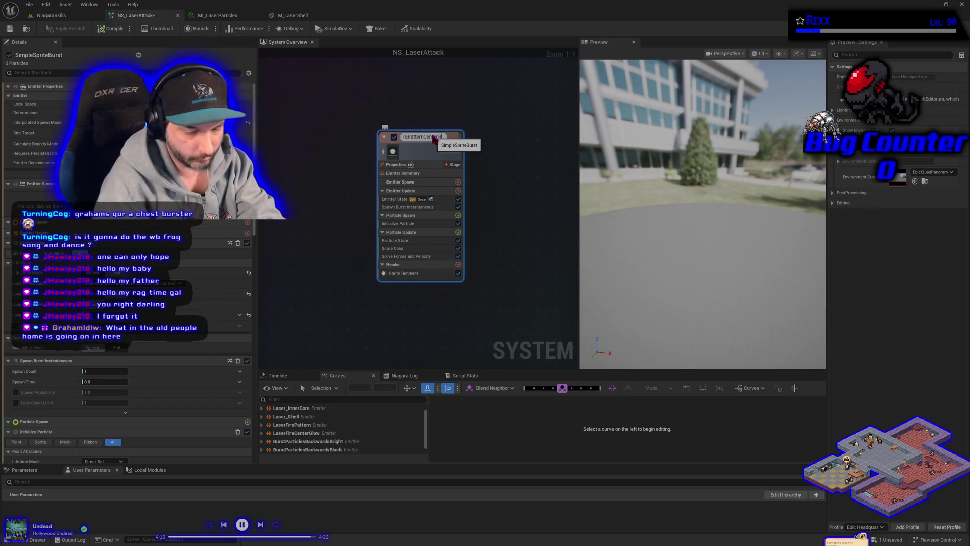
pyautogui.write('rsBu')
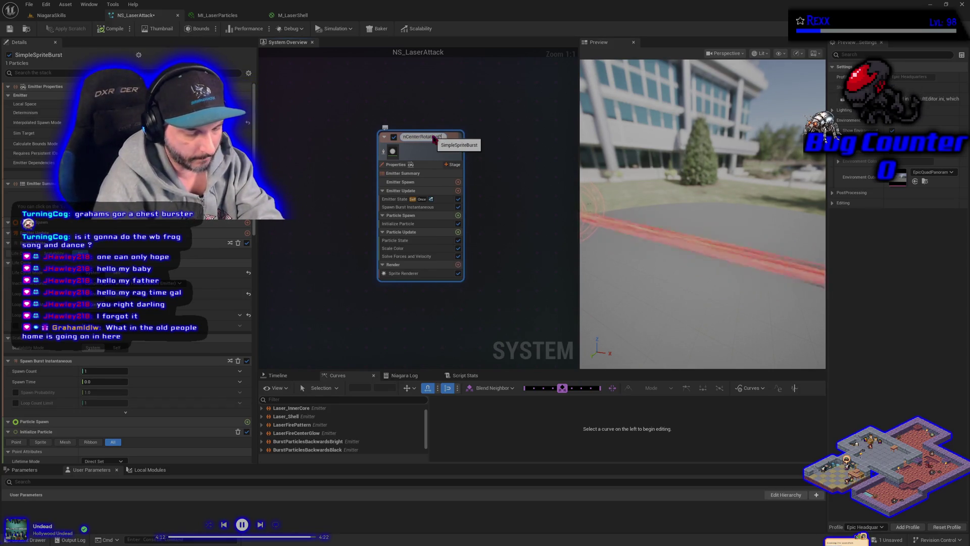
pyautogui.press('BackSpace')
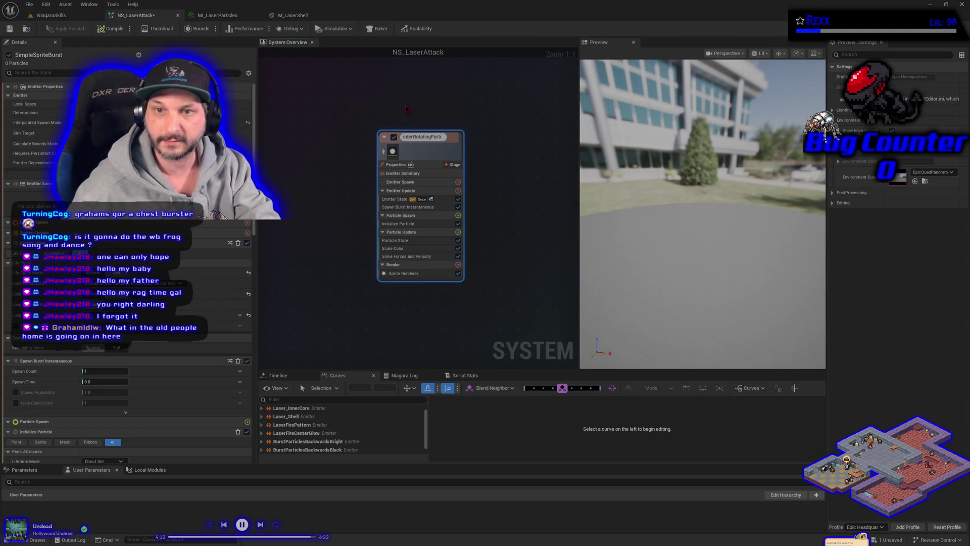
pyautogui.press('Return')
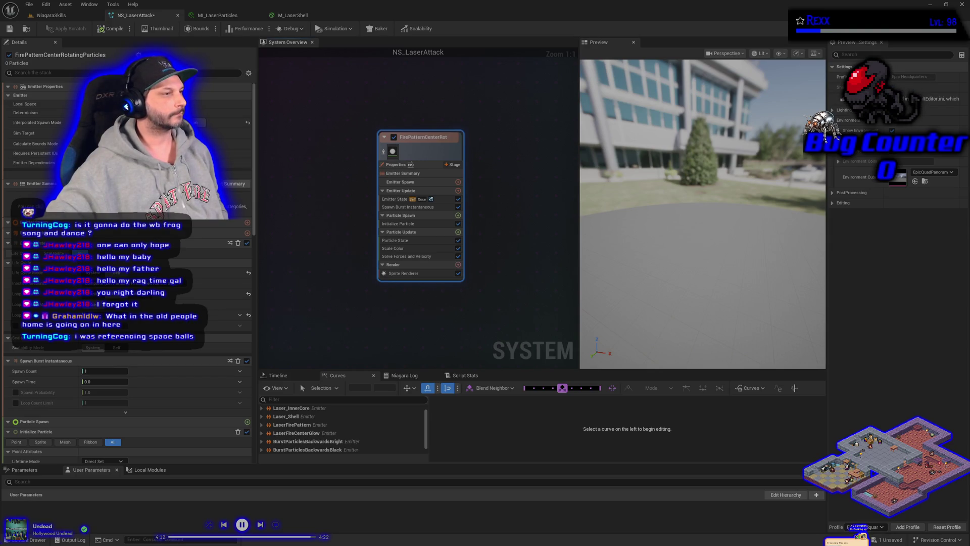
# - Assign the ML_LaserParticles material to the new emitter's sprite renderer
pyautogui.click(404, 273)
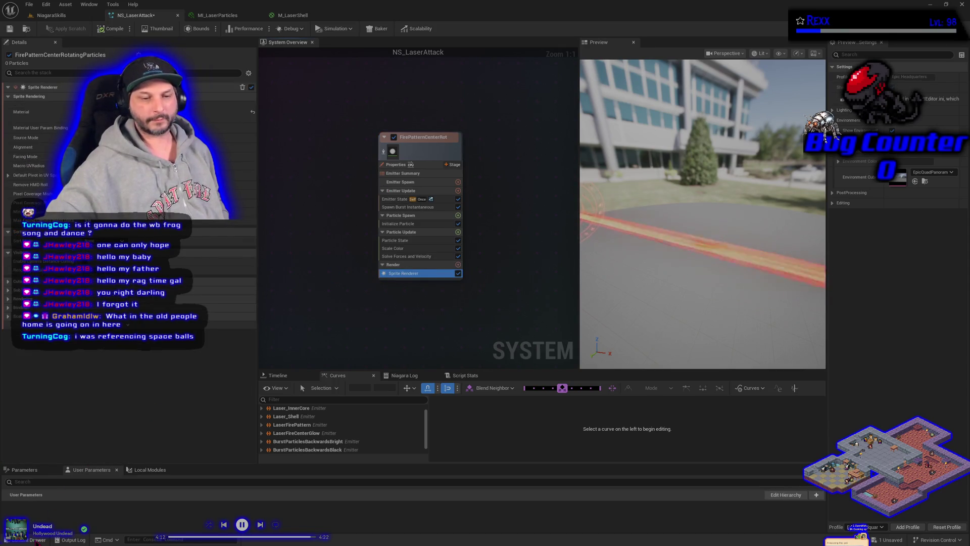
pyautogui.click(31, 540)
pyautogui.click(352, 404)
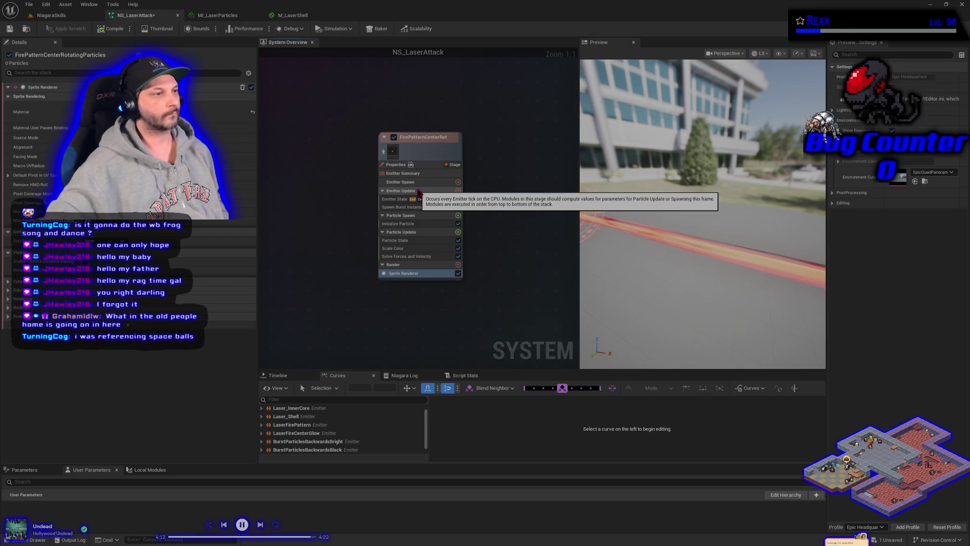
# - Save the system and reset the Emitter State's Loop Duration to its default
pyautogui.click(399, 164)
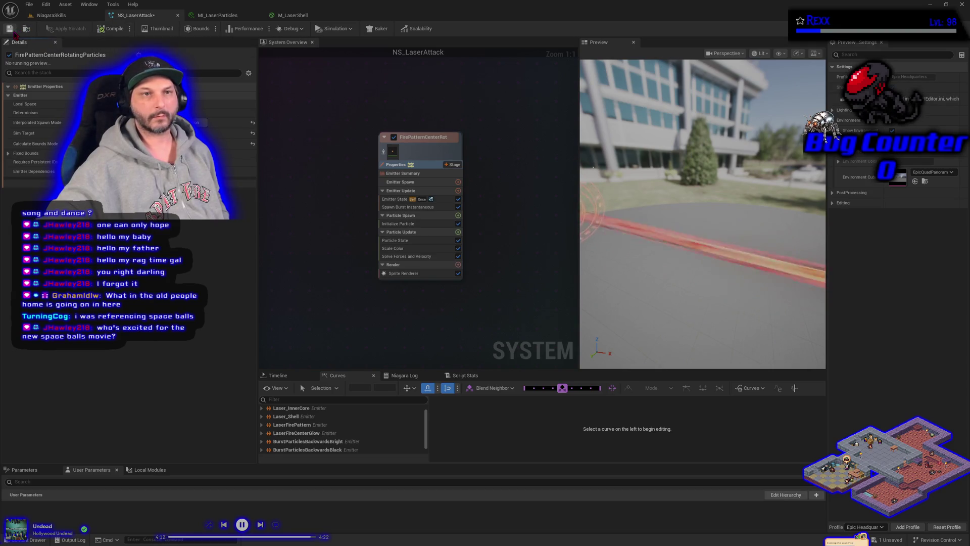
pyautogui.click(10, 29)
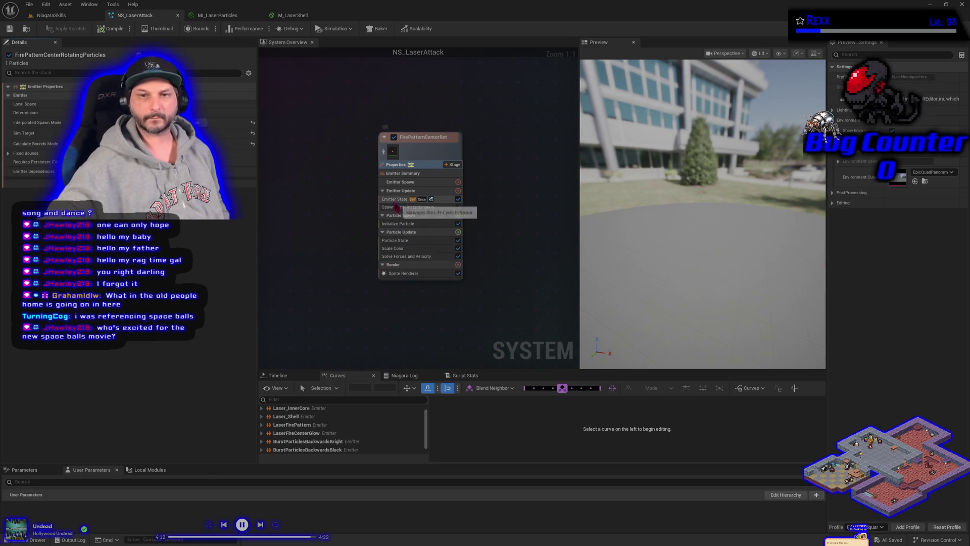
pyautogui.click(396, 199)
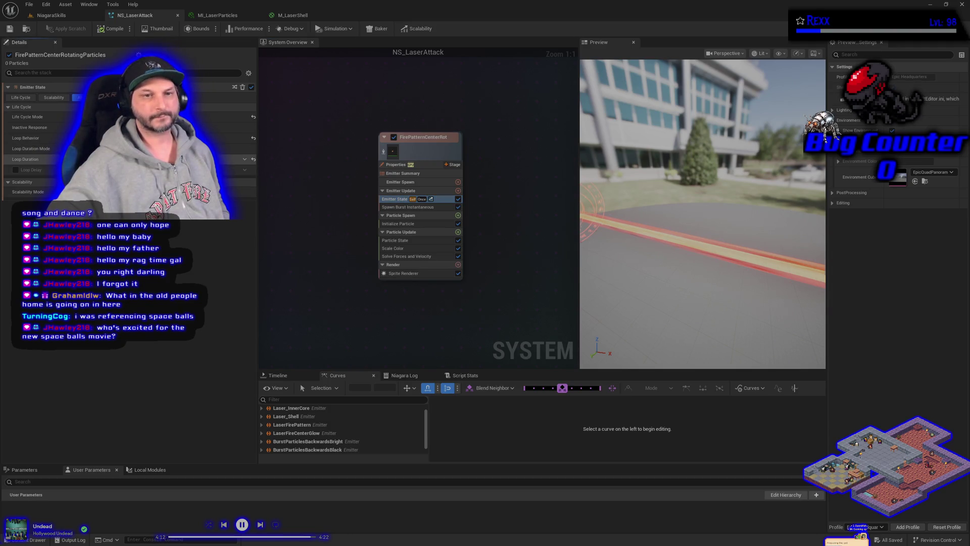
pyautogui.click(253, 159)
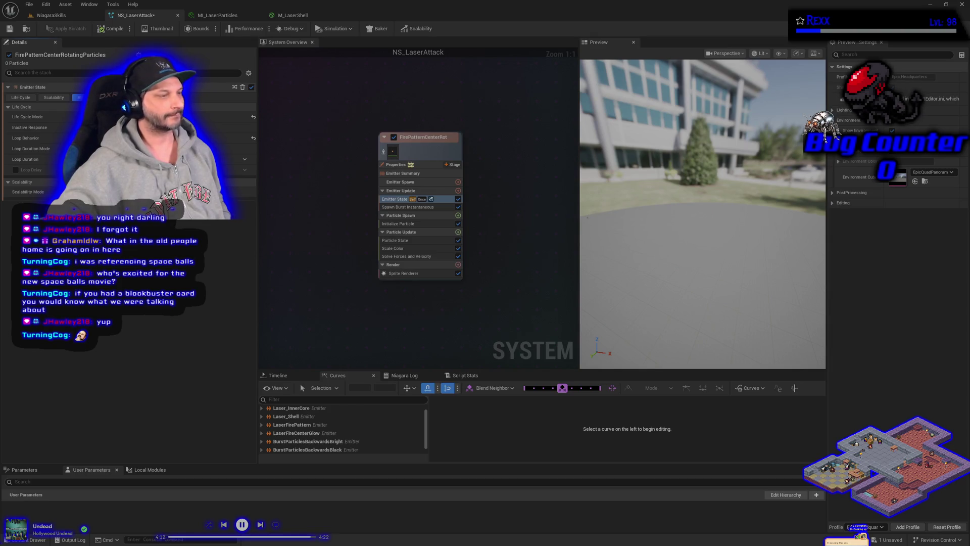
# - Replace the Spawn Burst Instantaneous module with a Spawn Rate module in Emitter Update
pyautogui.click(425, 208)
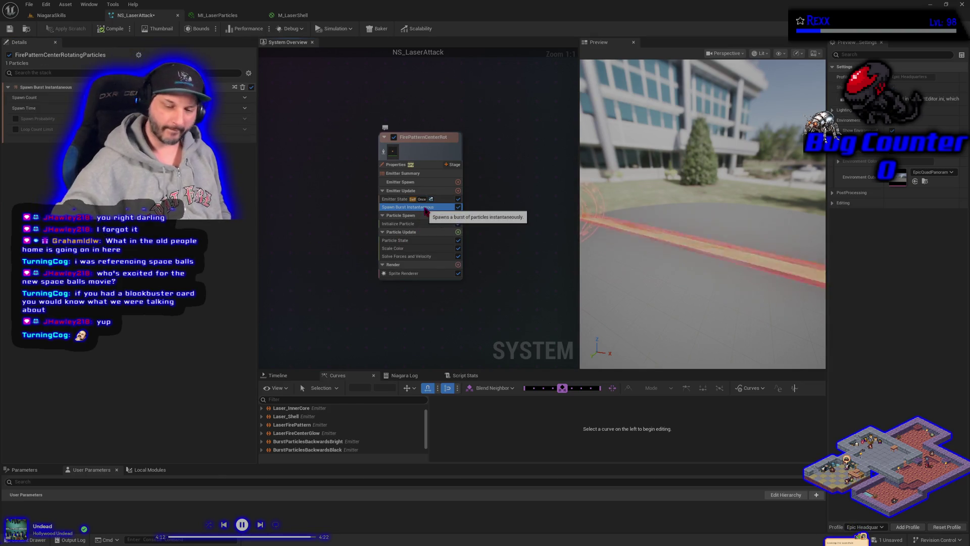
pyautogui.press('Delete')
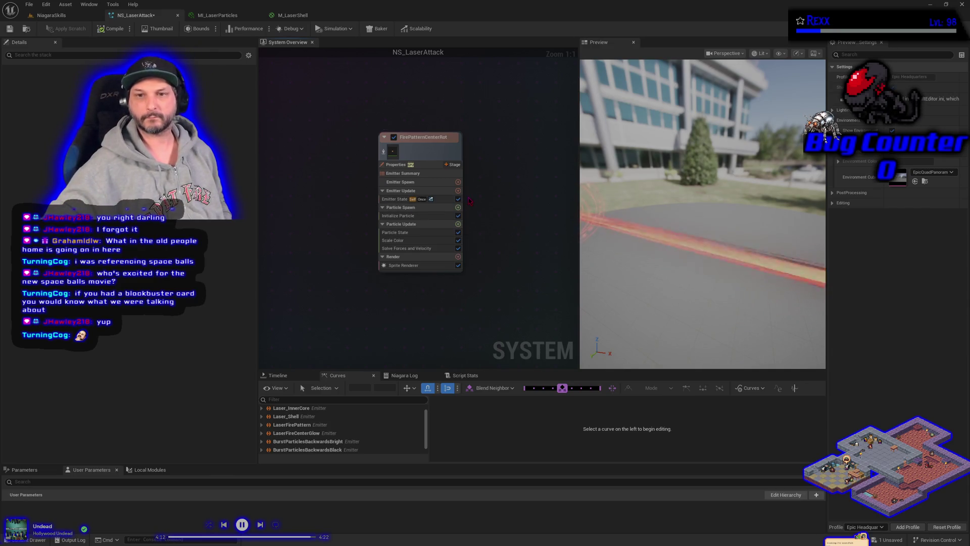
pyautogui.click(458, 190)
pyautogui.press('Escape')
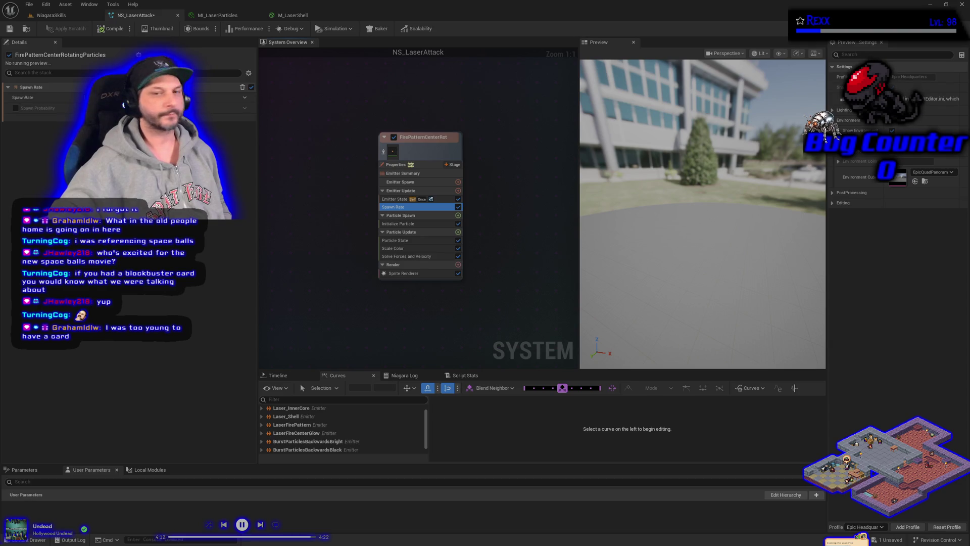
# - Make SpawnRate a random Minimum–Maximum range, adjust the Minimum, and save all assets
pyautogui.click(245, 97)
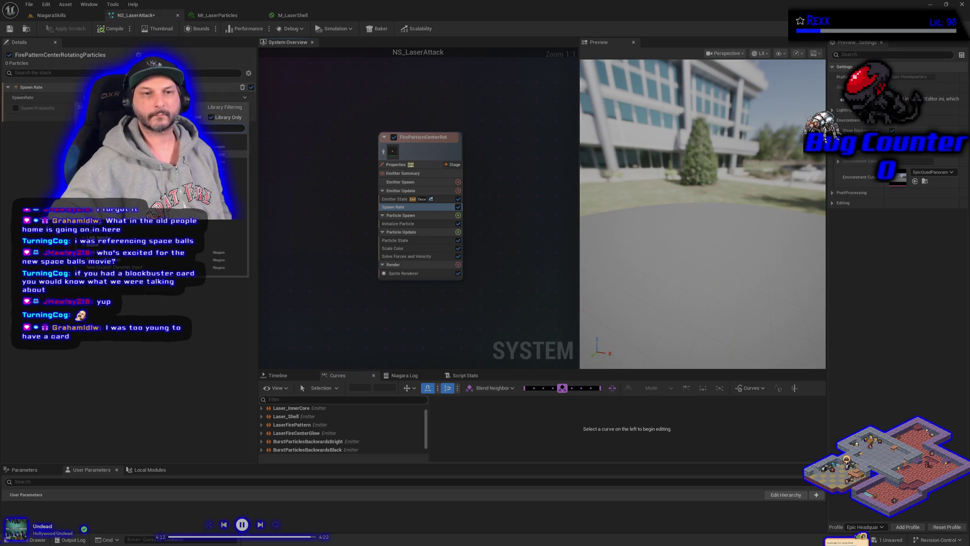
pyautogui.click(245, 200)
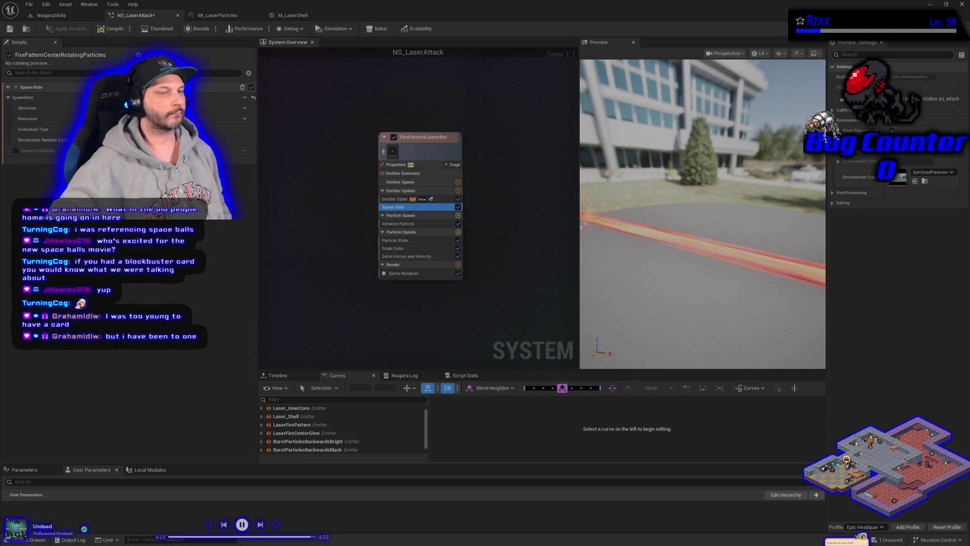
pyautogui.moveTo(167, 107); pyautogui.dragTo(182, 107)
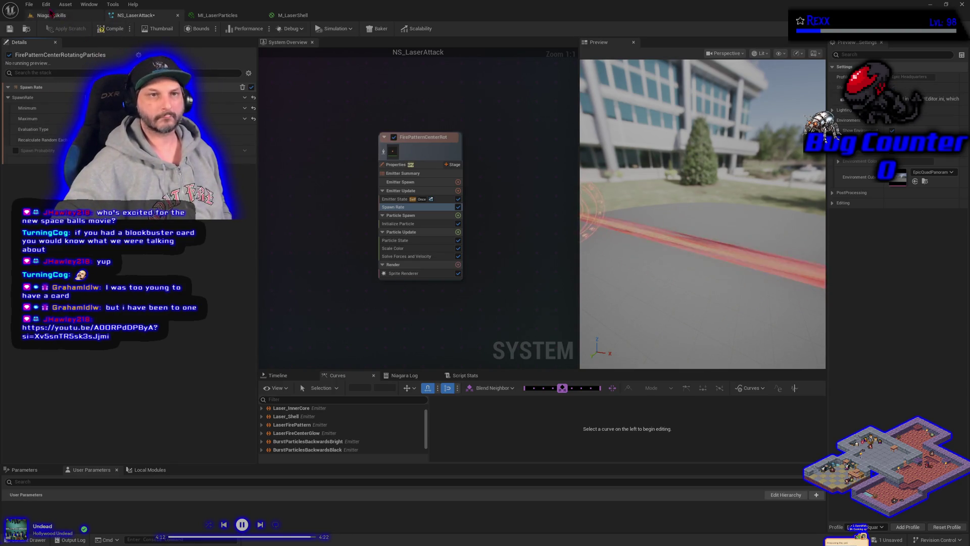
pyautogui.click(29, 4)
pyautogui.click(70, 50)
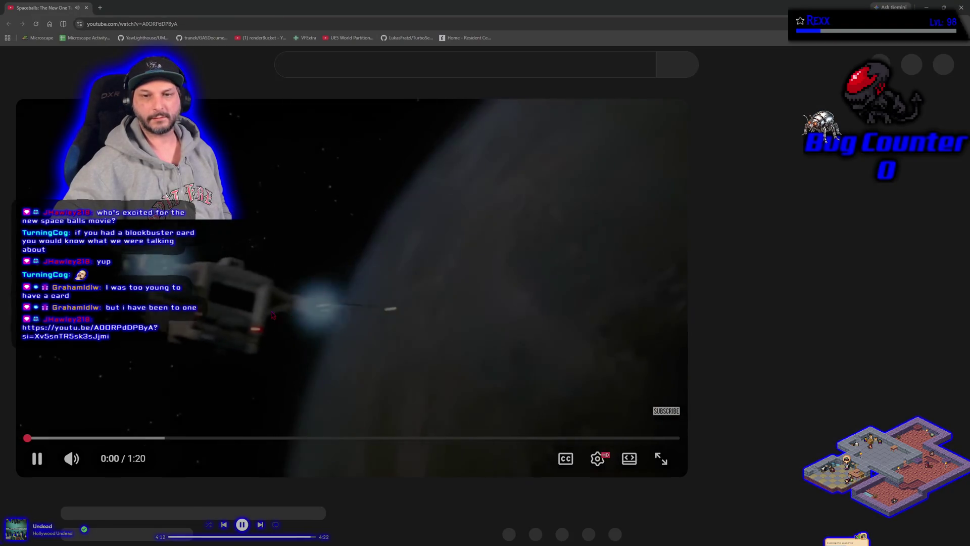
# - Pause the background music and restart the Spaceballs: The New One Teaser (2027) from 0:00 in full screen
pyautogui.click(271, 314)
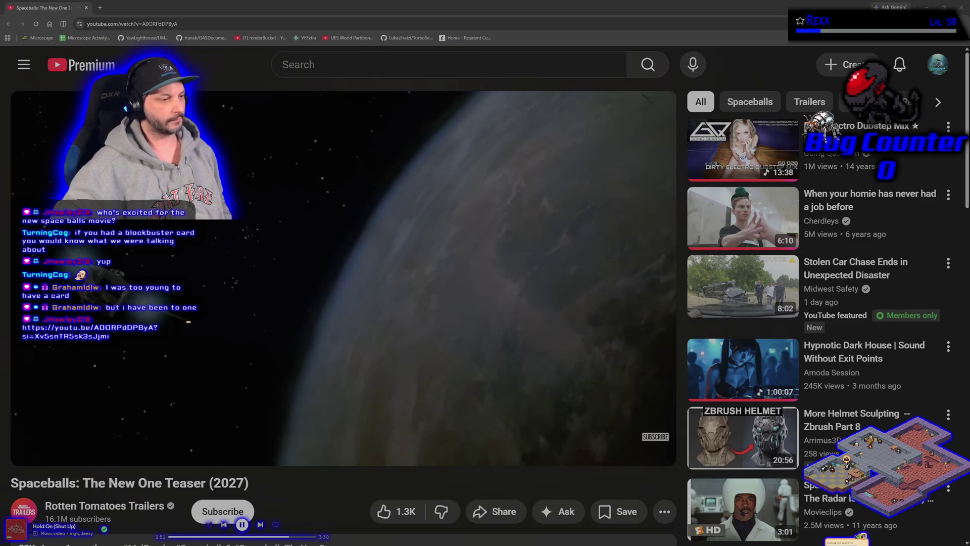
pyautogui.click(242, 525)
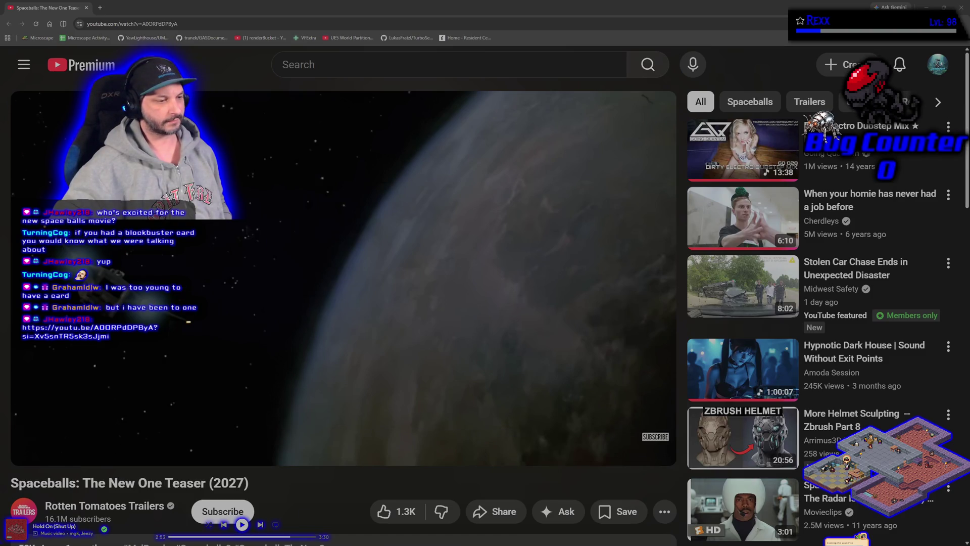
pyautogui.click(387, 260)
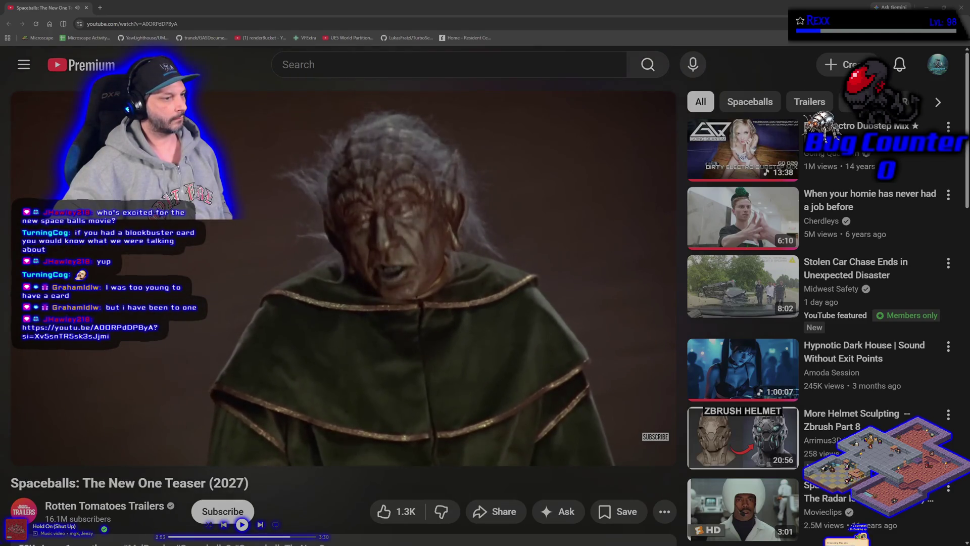
pyautogui.press('space')
pyautogui.click(19, 425)
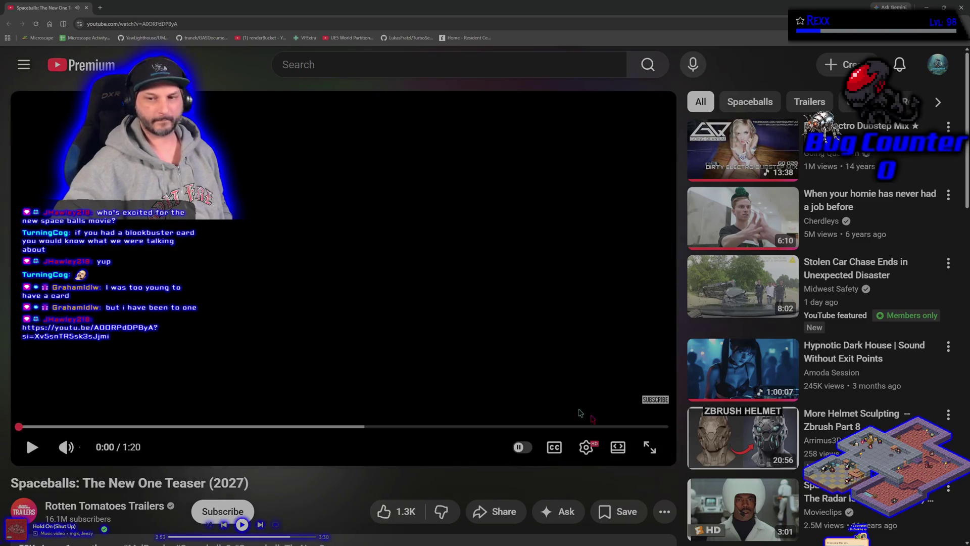
pyautogui.click(647, 446)
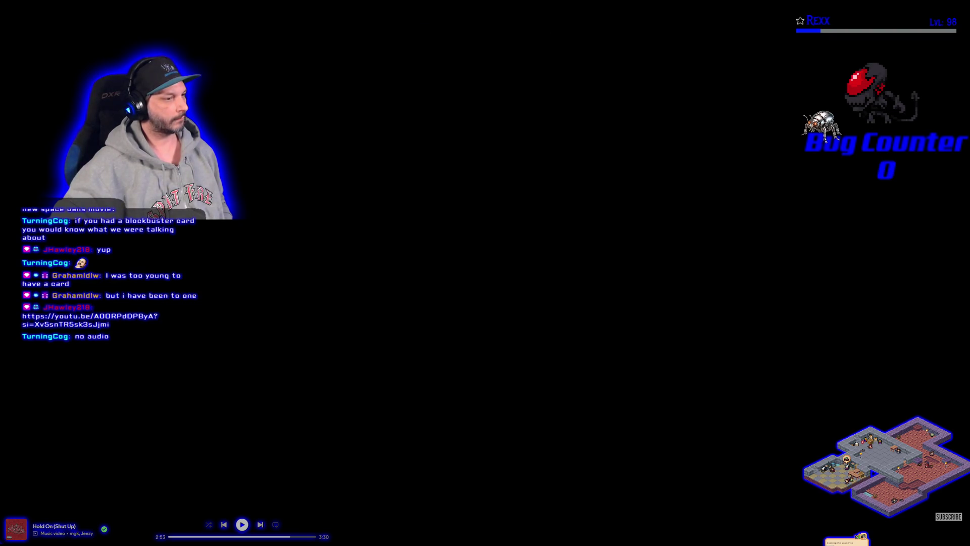
# - Play the full-screen Spaceballs teaser through to about 1:10, pausing briefly near the end
pyautogui.click(526, 258)
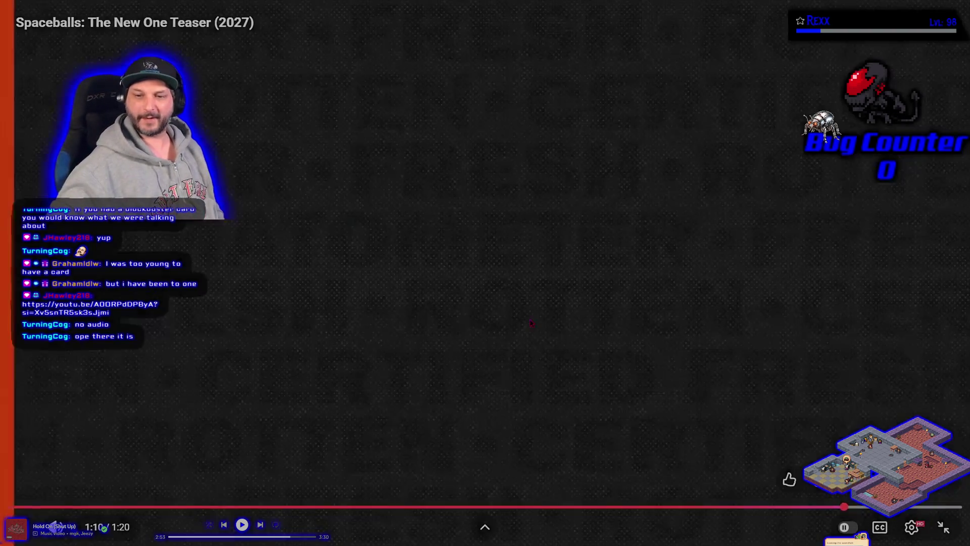
pyautogui.press('space')
pyautogui.click(497, 281)
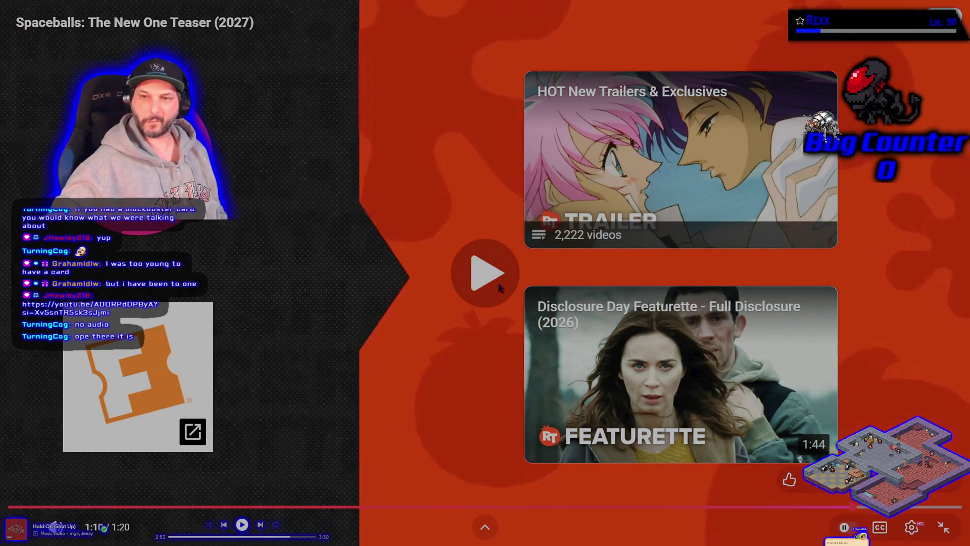
# - Pause the teaser, exit full screen, and close the YouTube browser window
pyautogui.click(499, 287)
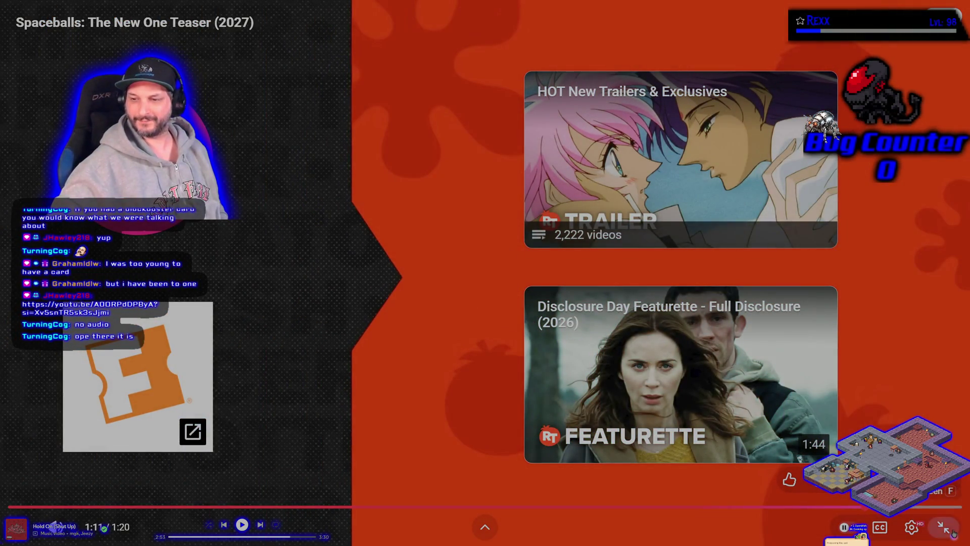
pyautogui.press('Escape')
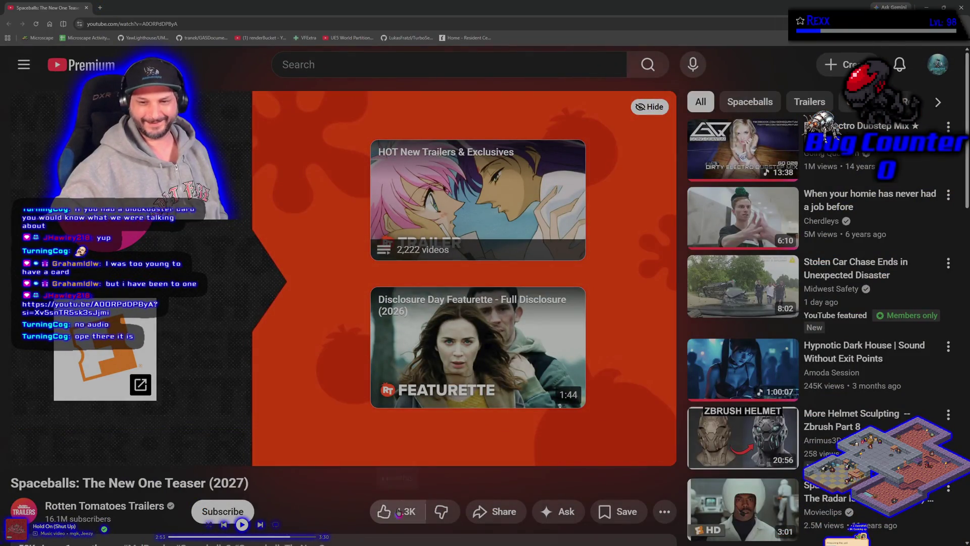
pyautogui.click(86, 9)
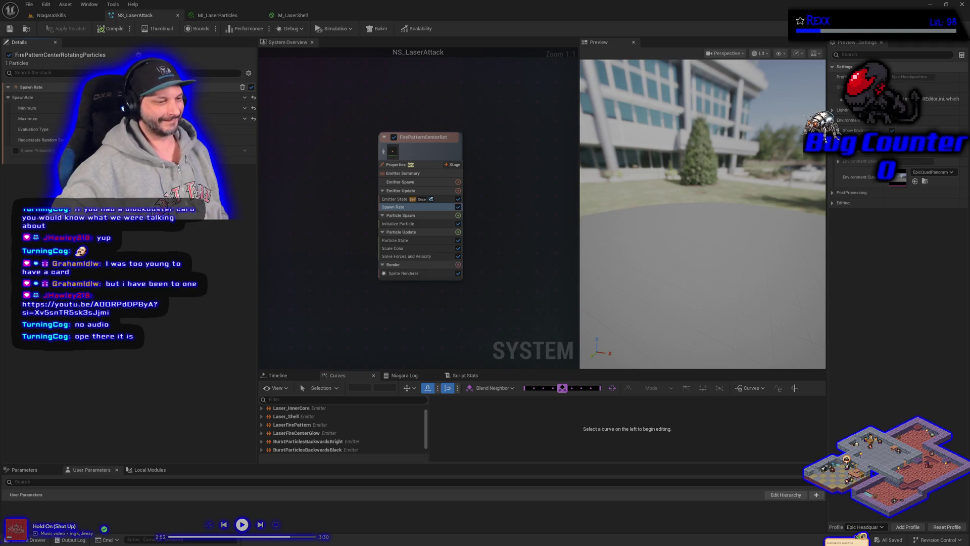
# - Skip the music to Critical Acclaim and uncheck FirePatternCenterRotatingParticles' Spawn Rate module
pyautogui.click(261, 525)
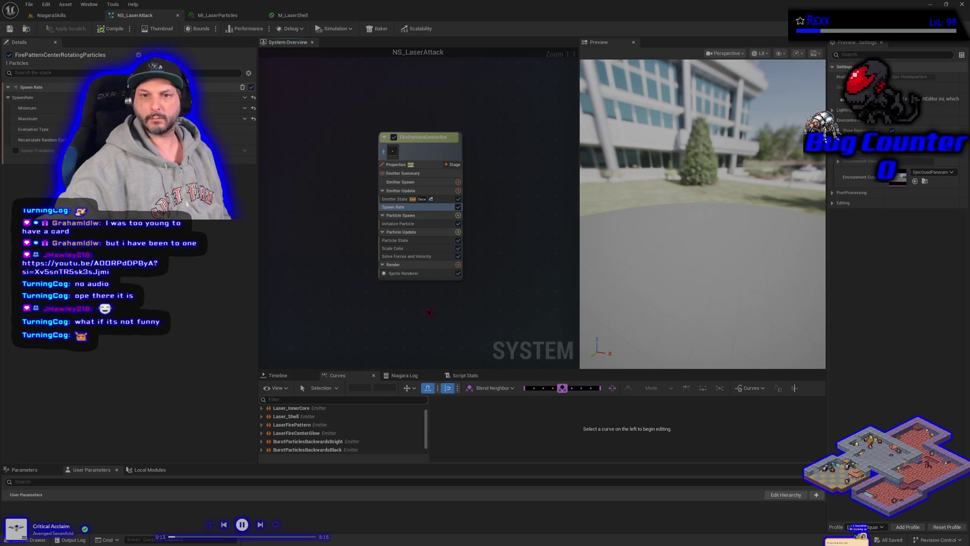
pyautogui.click(458, 207)
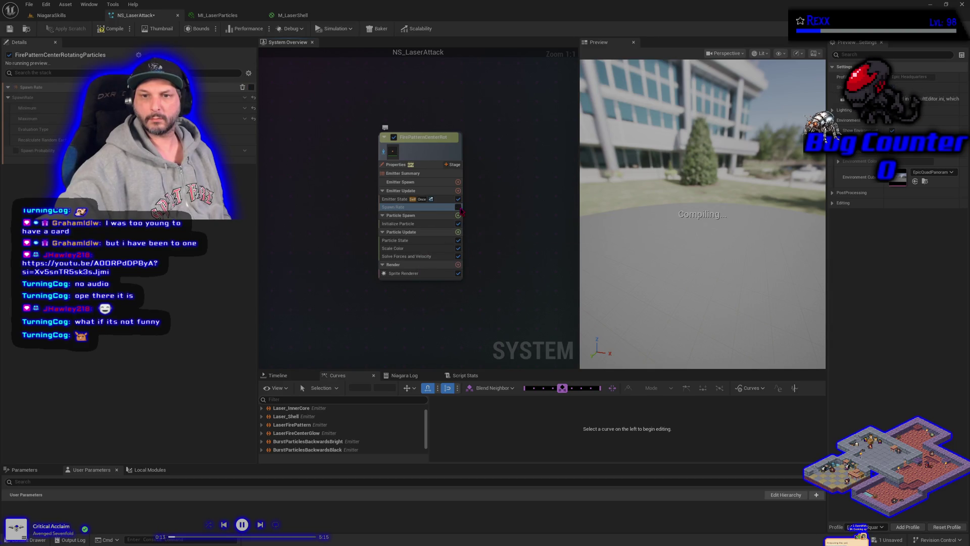
# - Re-enable the Spawn Rate module and review the Sprite Renderer settings
pyautogui.click(459, 207)
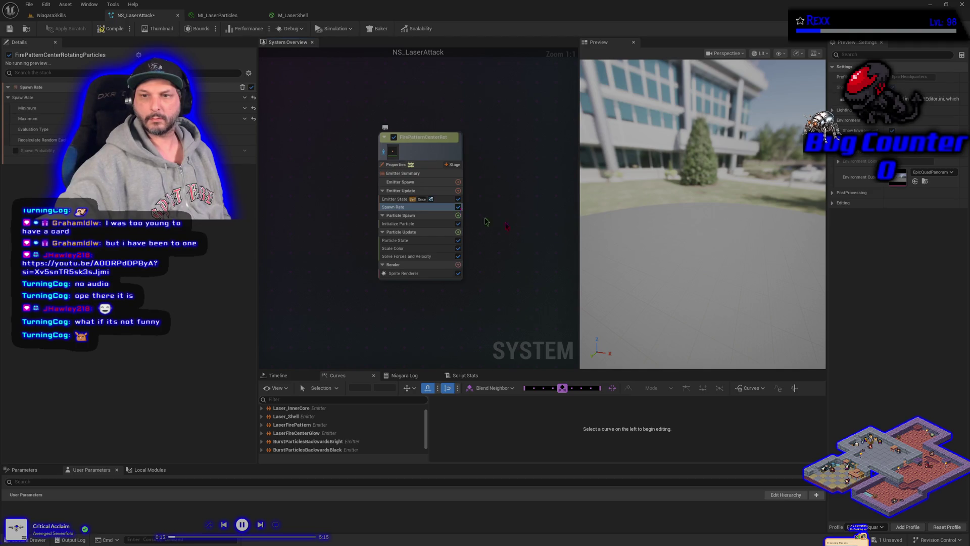
pyautogui.moveTo(628, 240); pyautogui.dragTo(548, 241)
pyautogui.click(430, 273)
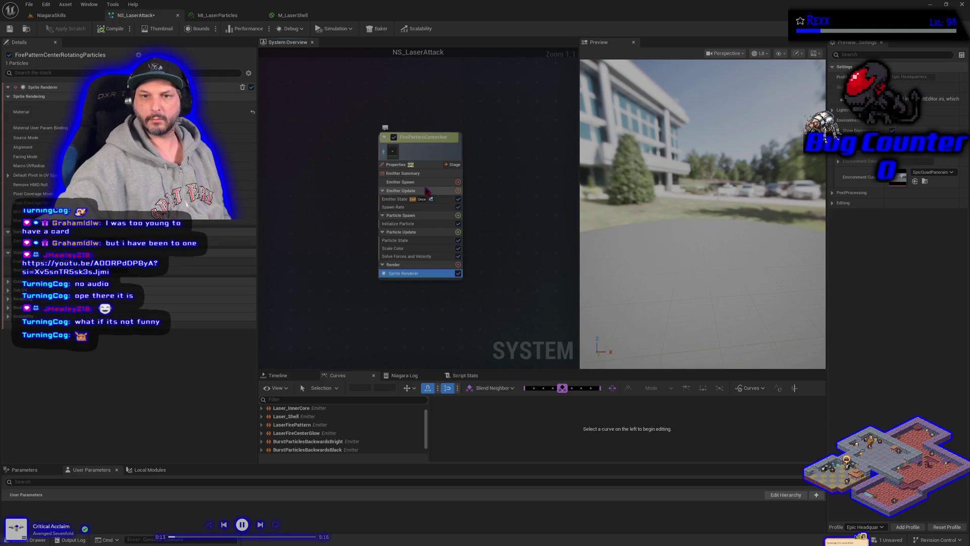
pyautogui.click(404, 207)
pyautogui.moveTo(725, 235)
pyautogui.mouseDown()
pyautogui.moveTo(677, 237)
pyautogui.moveTo(752, 235)
pyautogui.mouseUp()
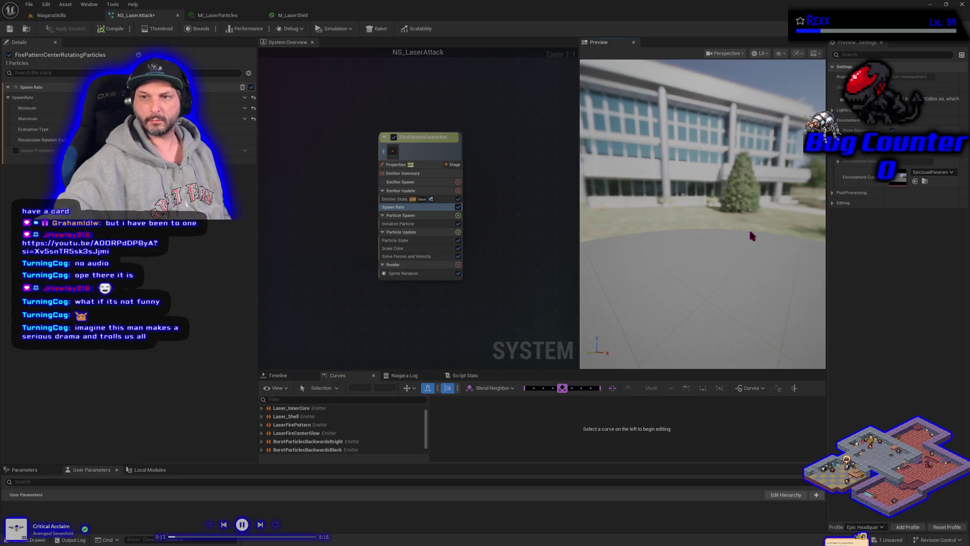
# - Hide the preview's environment backdrop and frame the particles over the black grid
pyautogui.press('i')
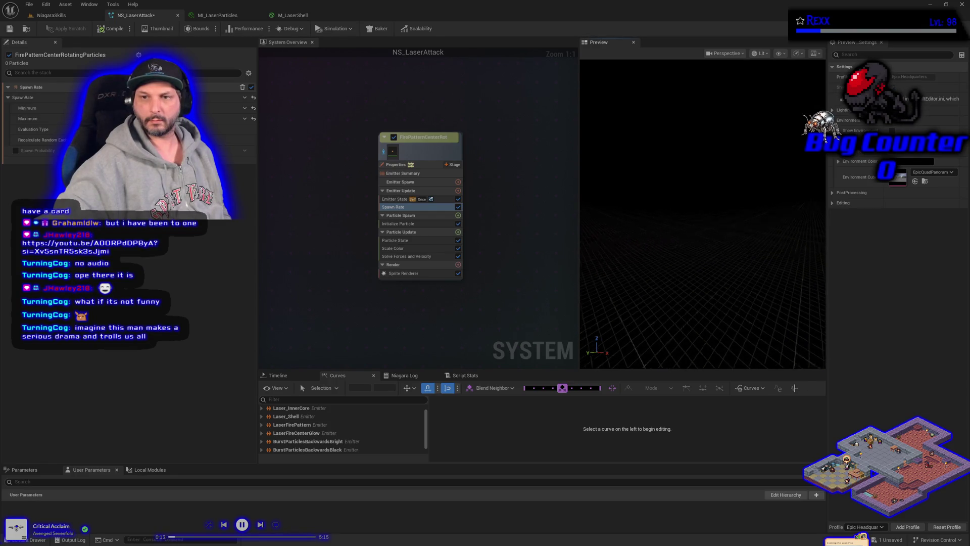
pyautogui.moveTo(657, 243)
pyautogui.mouseDown()
pyautogui.moveTo(661, 229)
pyautogui.moveTo(656, 241)
pyautogui.mouseUp()
pyautogui.scroll(-3, 657, 241)
pyautogui.scroll(3, 657, 241)
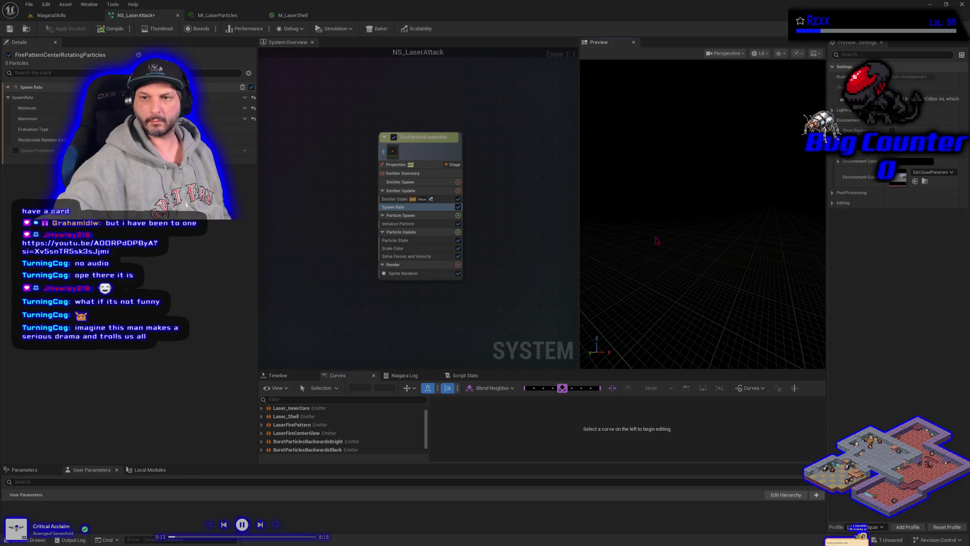
pyautogui.scroll(2, 657, 241)
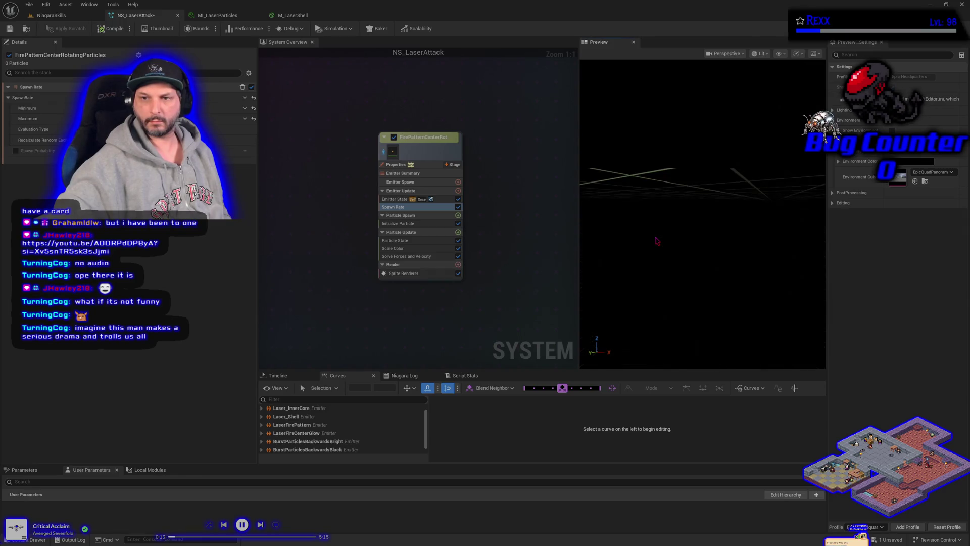
pyautogui.moveTo(657, 241)
pyautogui.mouseDown()
pyautogui.moveTo(717, 230)
pyautogui.moveTo(657, 241)
pyautogui.moveTo(697, 235)
pyautogui.moveTo(671, 242)
pyautogui.moveTo(694, 244)
pyautogui.moveTo(694, 230)
pyautogui.moveTo(691, 243)
pyautogui.mouseUp()
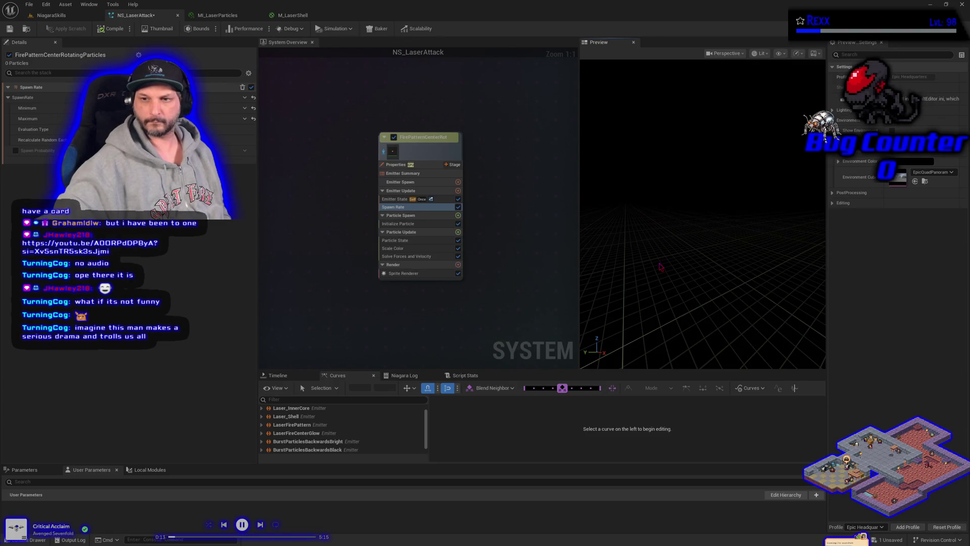
pyautogui.moveTo(660, 267)
pyautogui.mouseDown()
pyautogui.moveTo(654, 259)
pyautogui.moveTo(645, 267)
pyautogui.mouseUp()
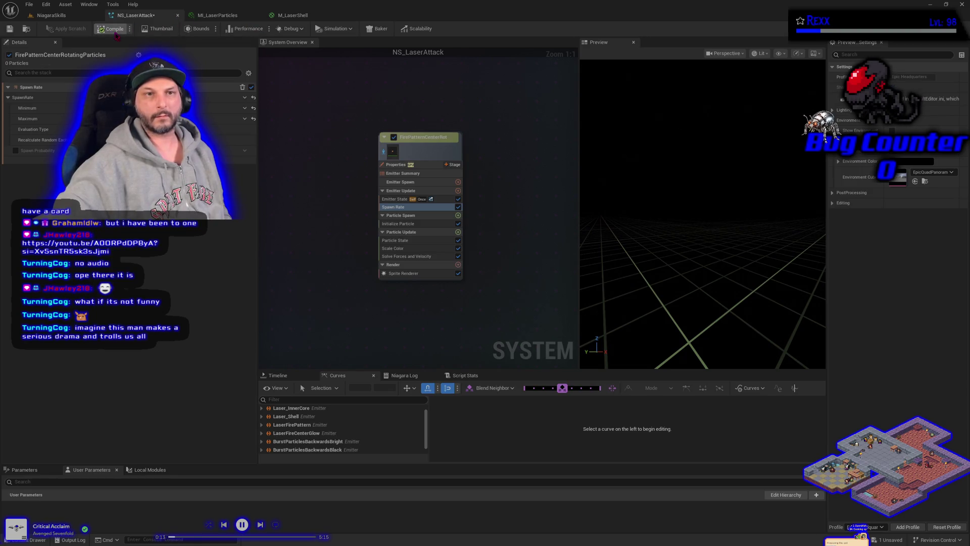
# - Save NS_LaserAttack, isolate FirePatternCenterRotatingParticles in the preview, and select Initialize Particle
pyautogui.click(9, 30)
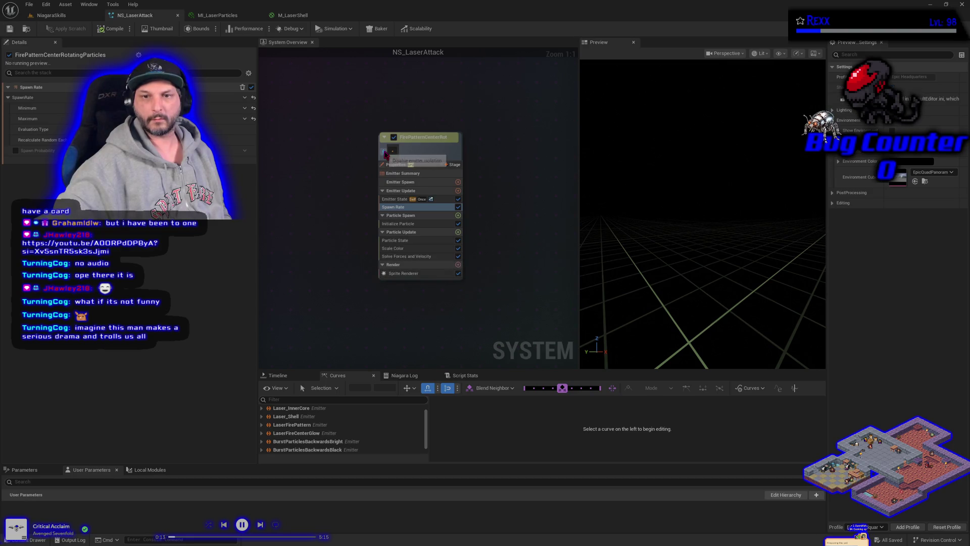
pyautogui.moveTo(706, 296); pyautogui.dragTo(706, 295)
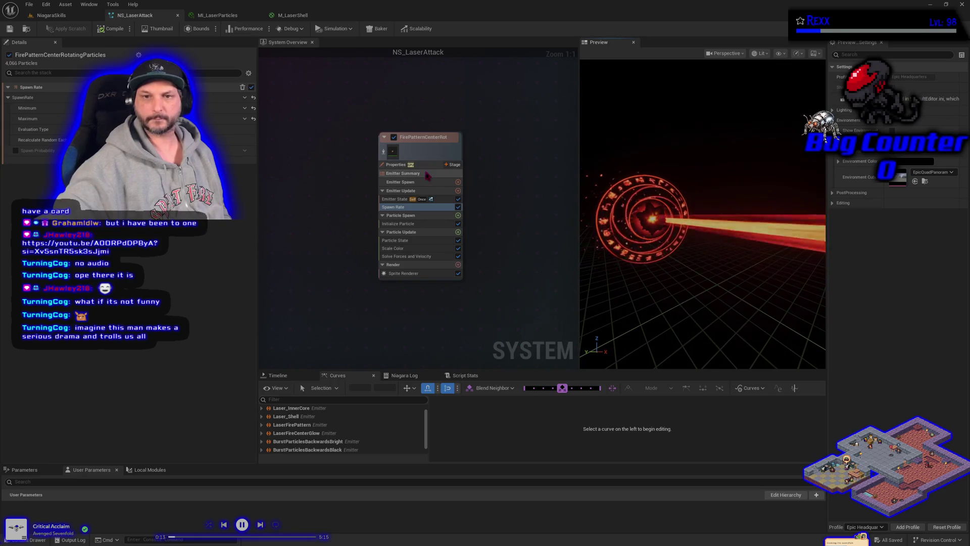
pyautogui.click(383, 153)
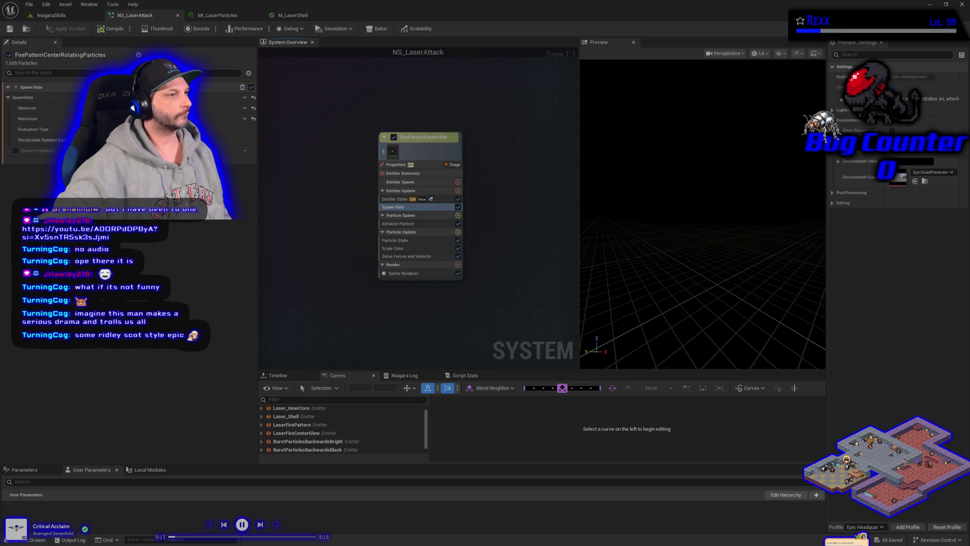
pyautogui.click(399, 224)
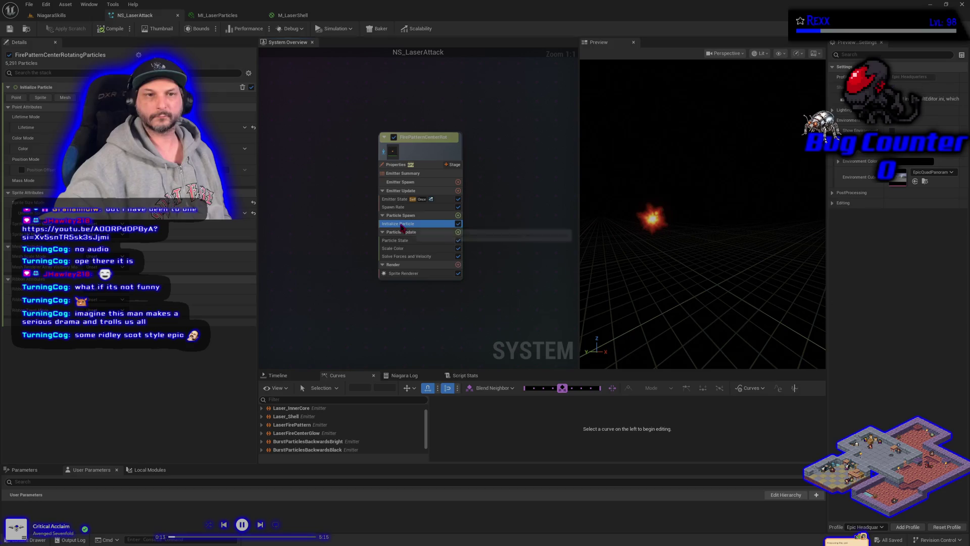
# - Set Initialize Particle's Lifetime Mode to Random and bring up Particle Update's Add new Module list
pyautogui.click(151, 127)
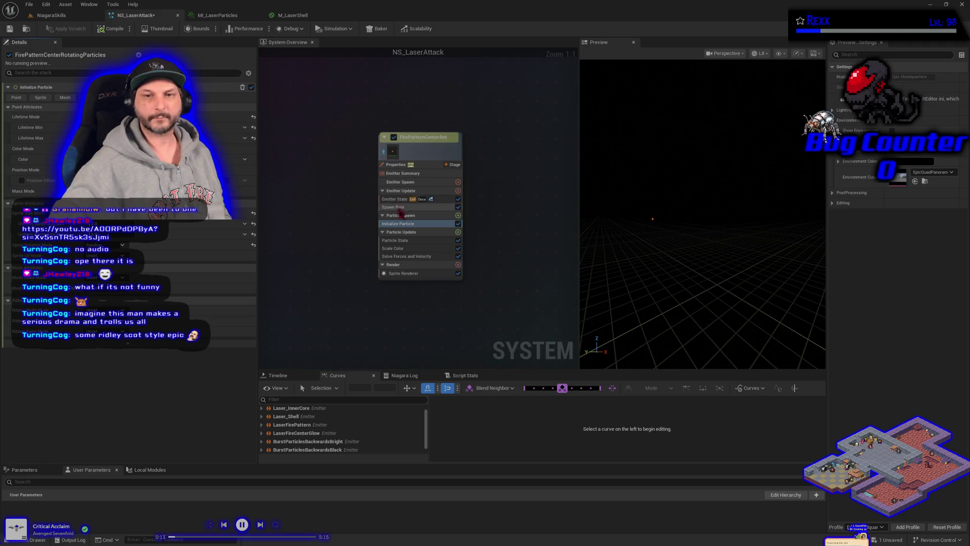
pyautogui.click(460, 236)
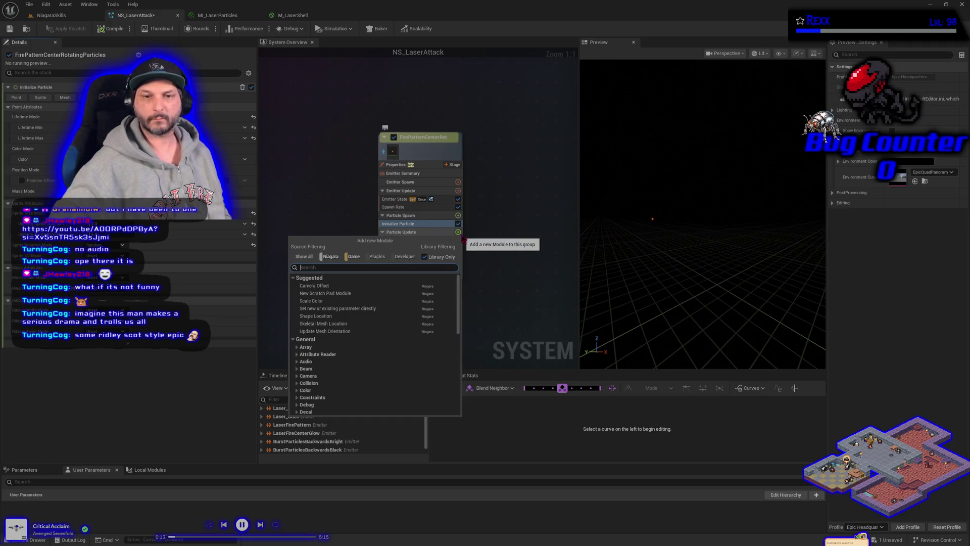
# - Add Shape Location to Particle Update with Shape Primitive Box/Plane and Box/Plane Mode Plane
pyautogui.click(320, 316)
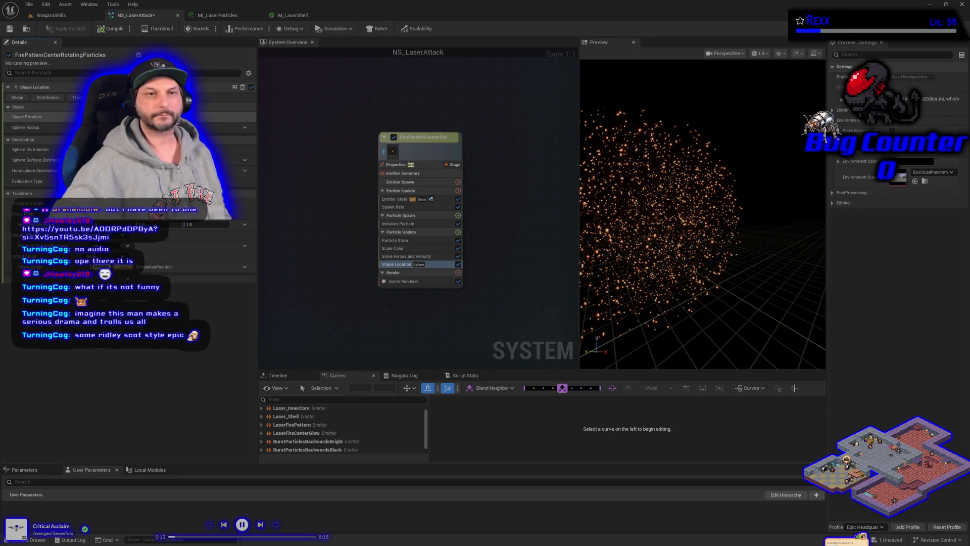
pyautogui.click(151, 127)
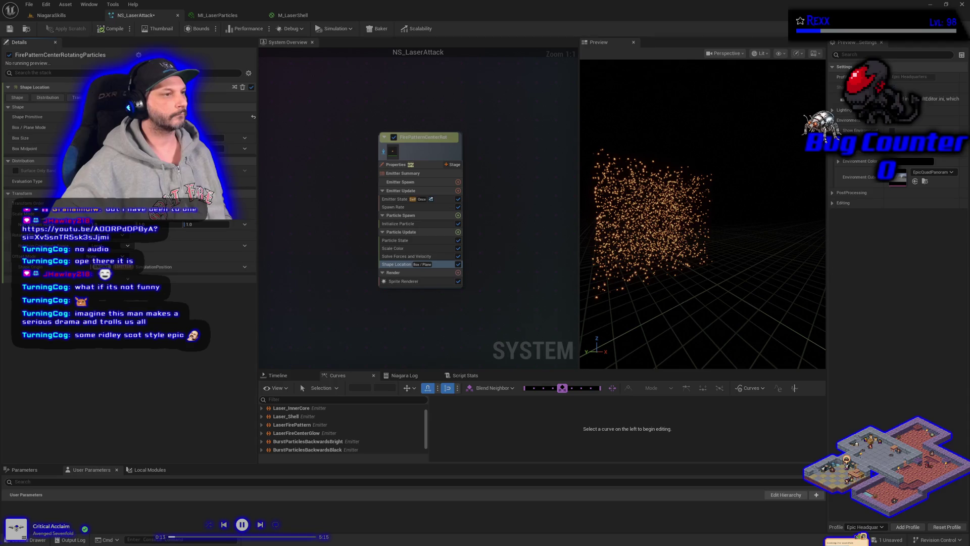
pyautogui.click(151, 136)
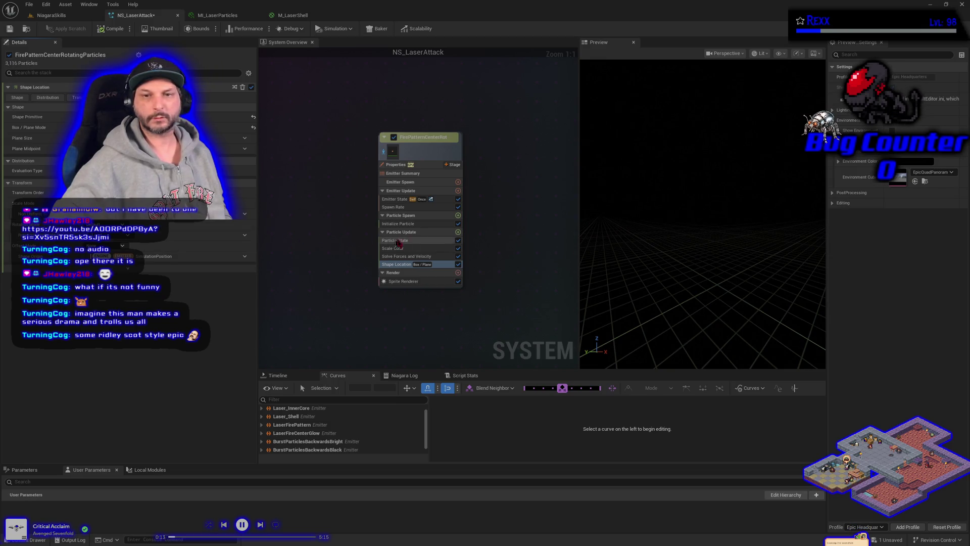
pyautogui.click(457, 231)
# - Search 'vor' and add the Vortex Force module to Particle Update
pyautogui.write('vort')
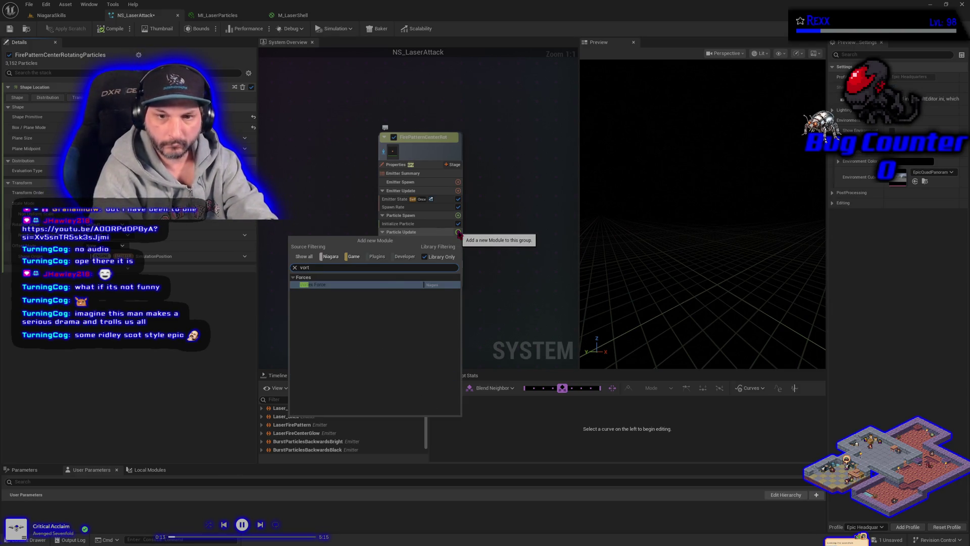
pyautogui.press('Return')
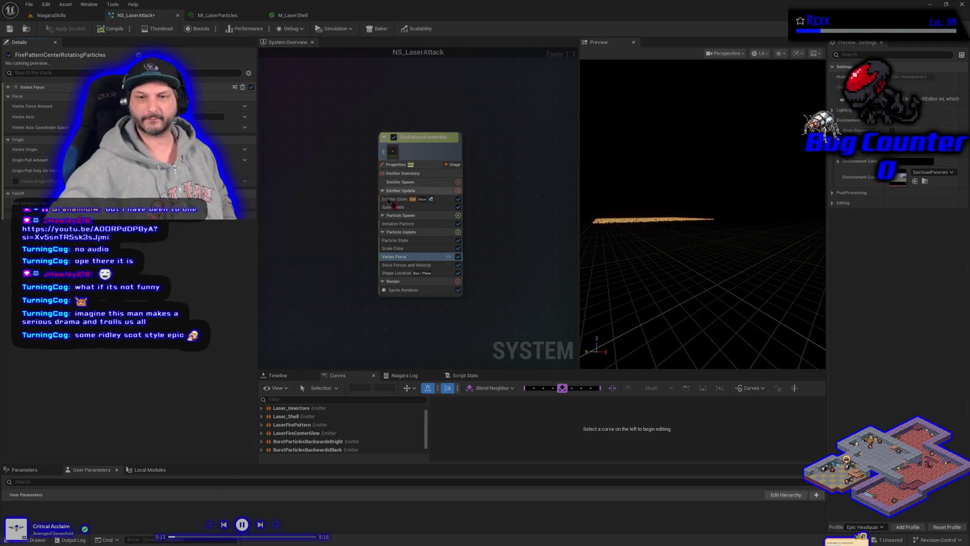
pyautogui.moveTo(625, 225)
pyautogui.mouseDown()
pyautogui.moveTo(626, 192)
pyautogui.moveTo(625, 223)
pyautogui.mouseUp()
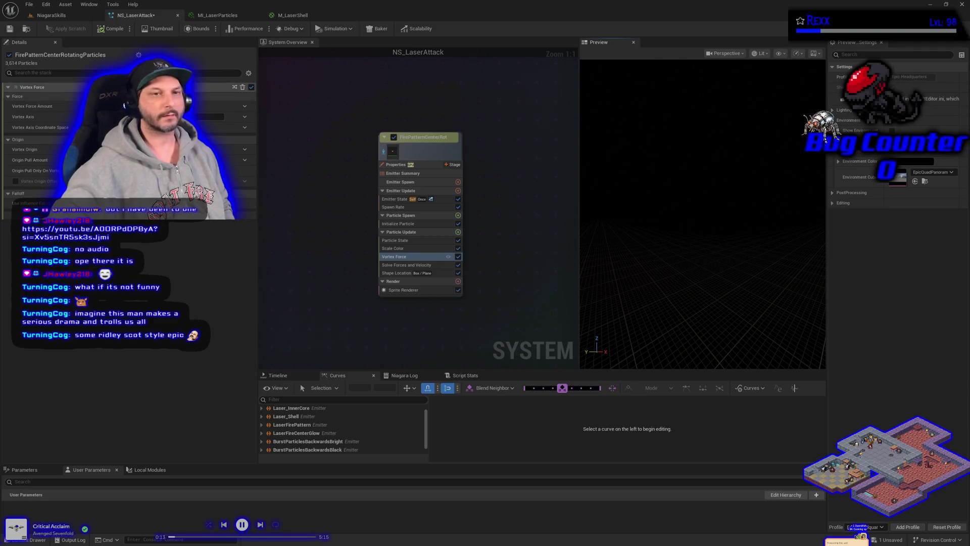
# - Make Vortex Force Amount a Random Range Float and increase its Minimum value
pyautogui.moveTo(208, 108)
pyautogui.click(244, 106)
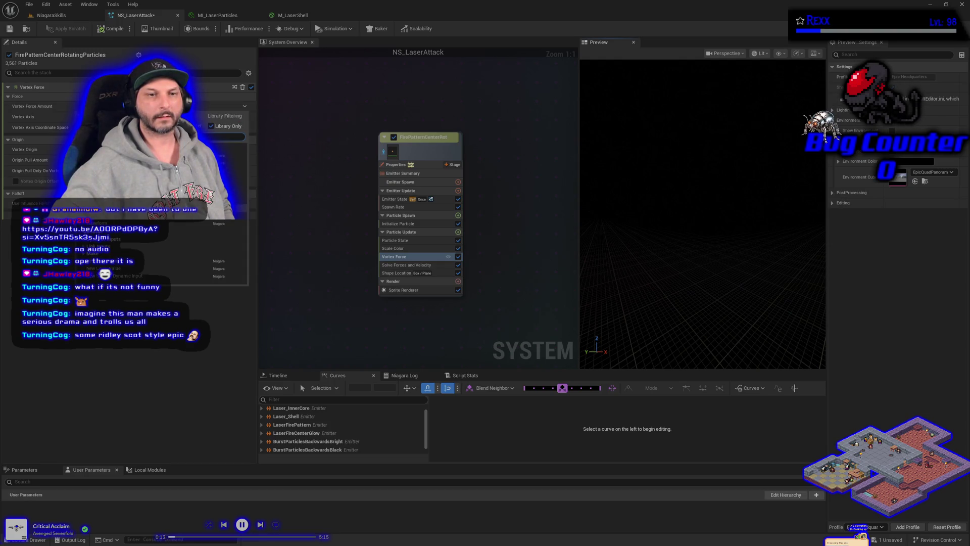
pyautogui.click(121, 275)
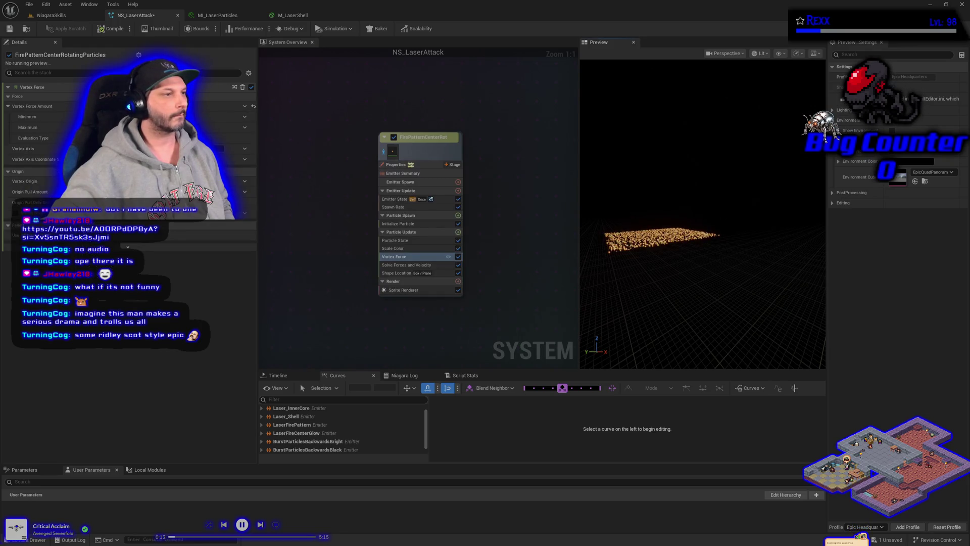
pyautogui.moveTo(202, 116); pyautogui.dragTo(212, 117)
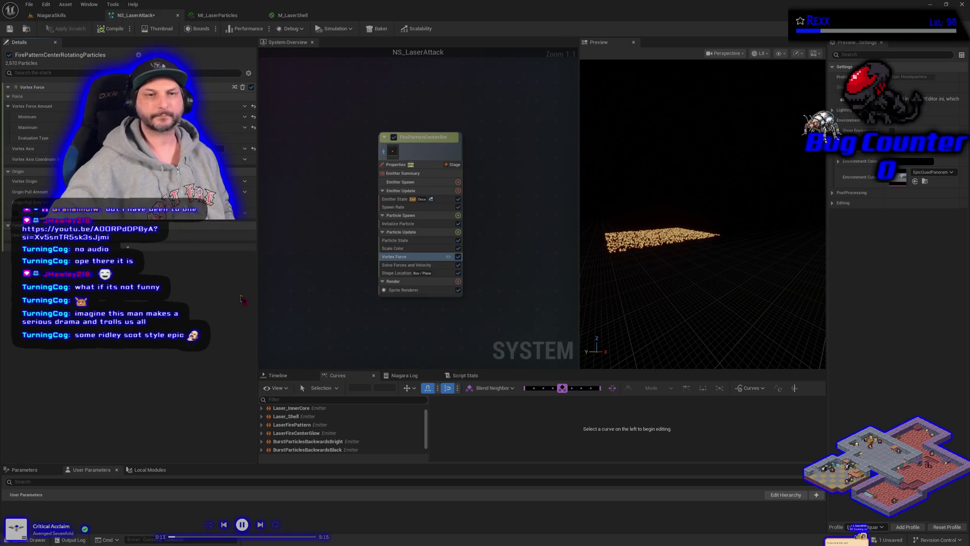
pyautogui.click(399, 223)
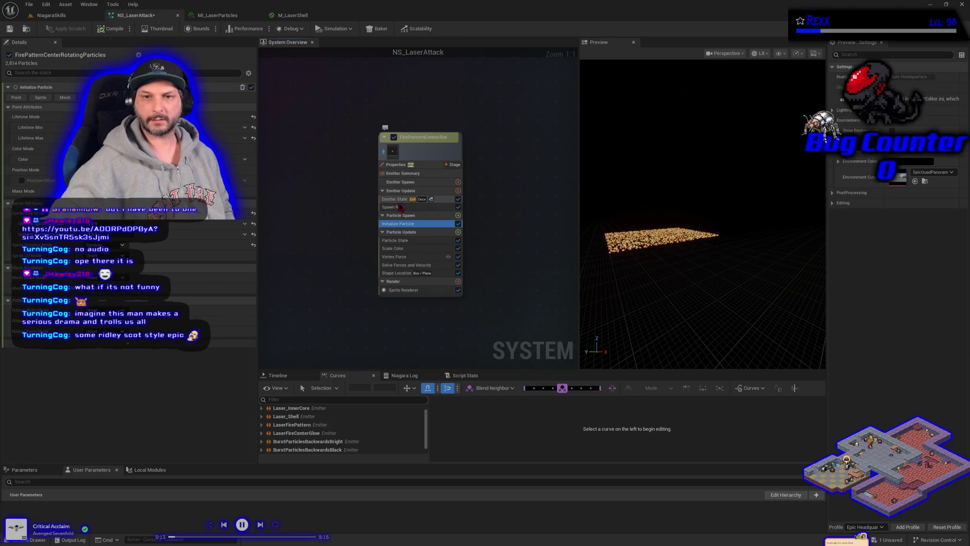
pyautogui.click(415, 258)
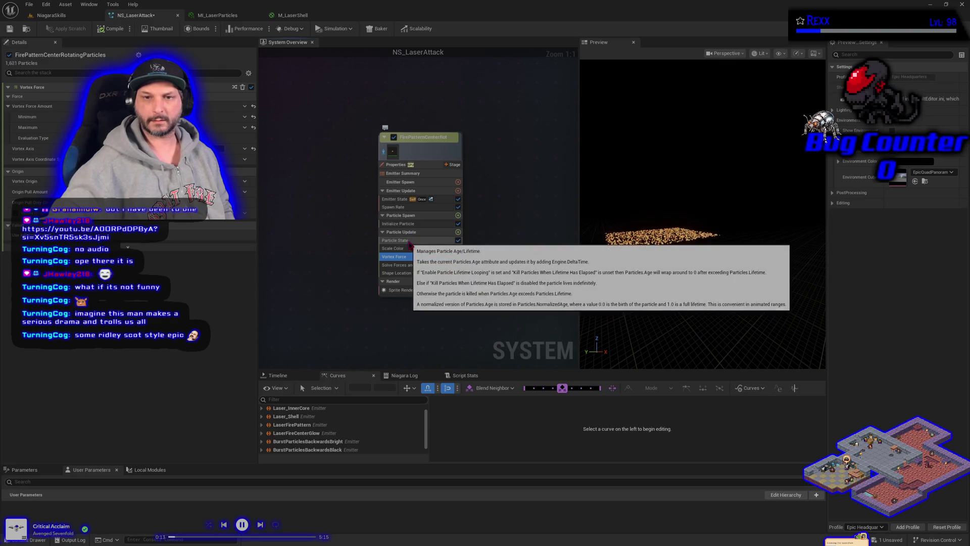
# - Review the Spawn Rate, Initialize Particle, Particle State, Vortex Force and Shape Location module settings, ending on Shape Location
pyautogui.click(409, 207)
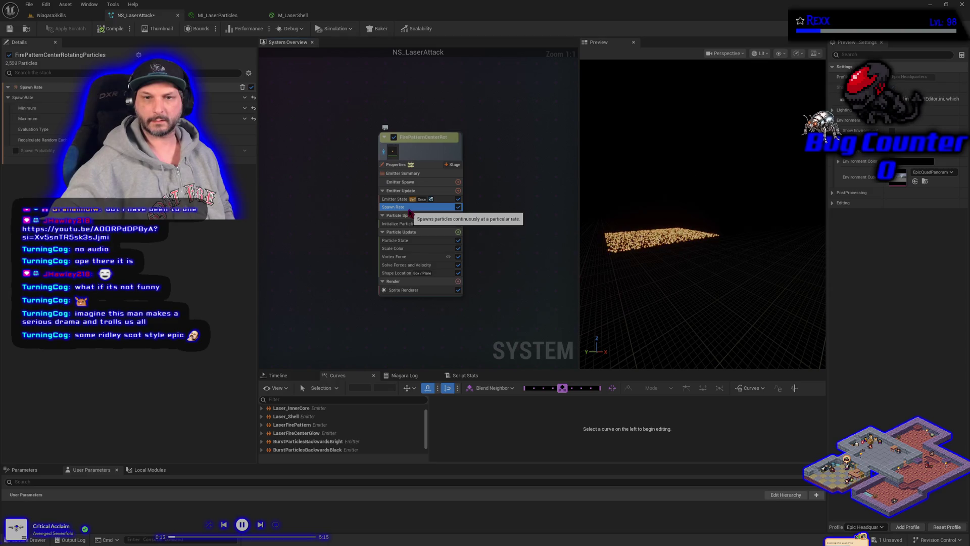
pyautogui.click(415, 225)
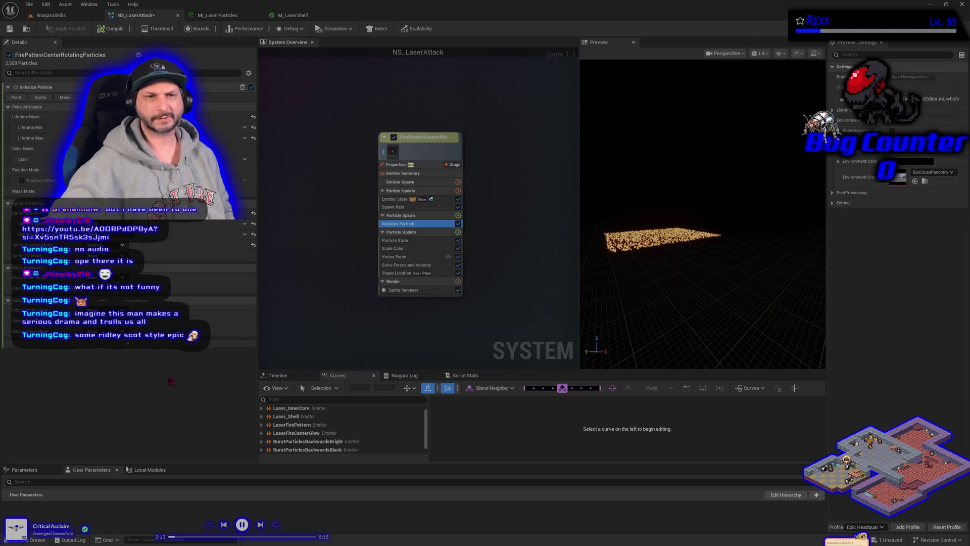
pyautogui.click(425, 241)
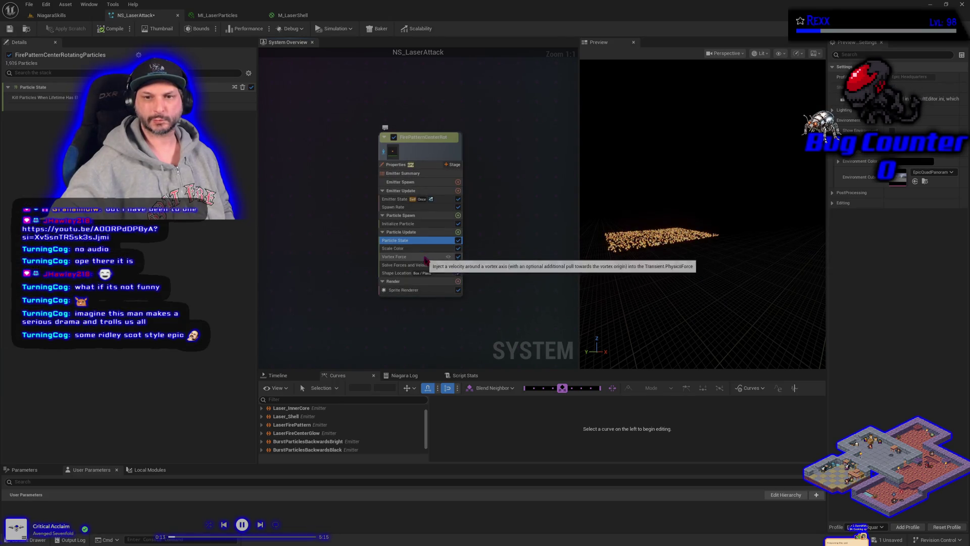
pyautogui.click(397, 273)
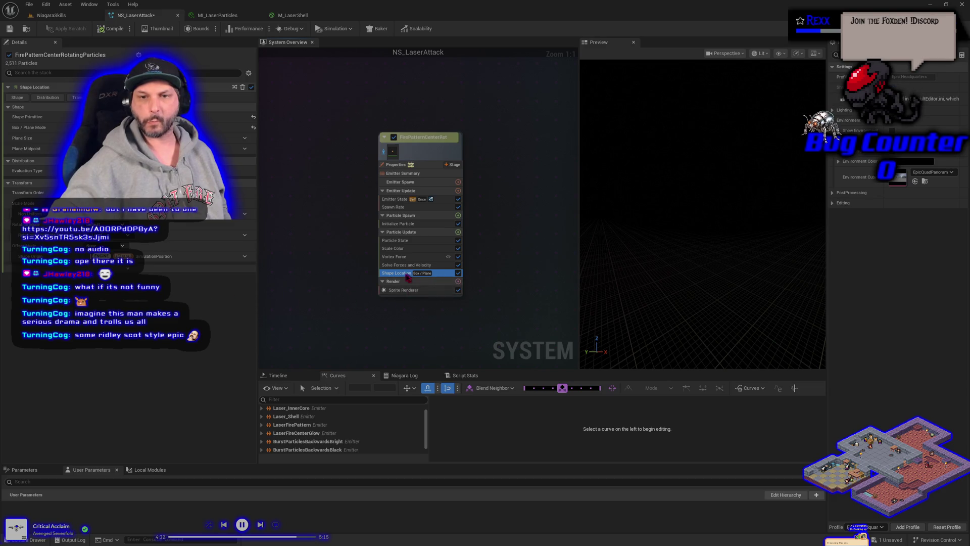
pyautogui.click(394, 256)
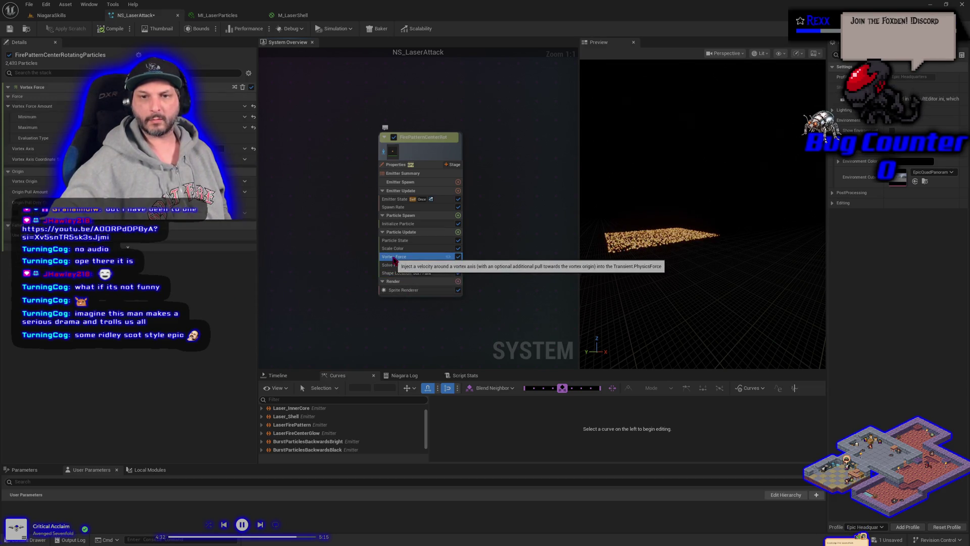
pyautogui.click(398, 241)
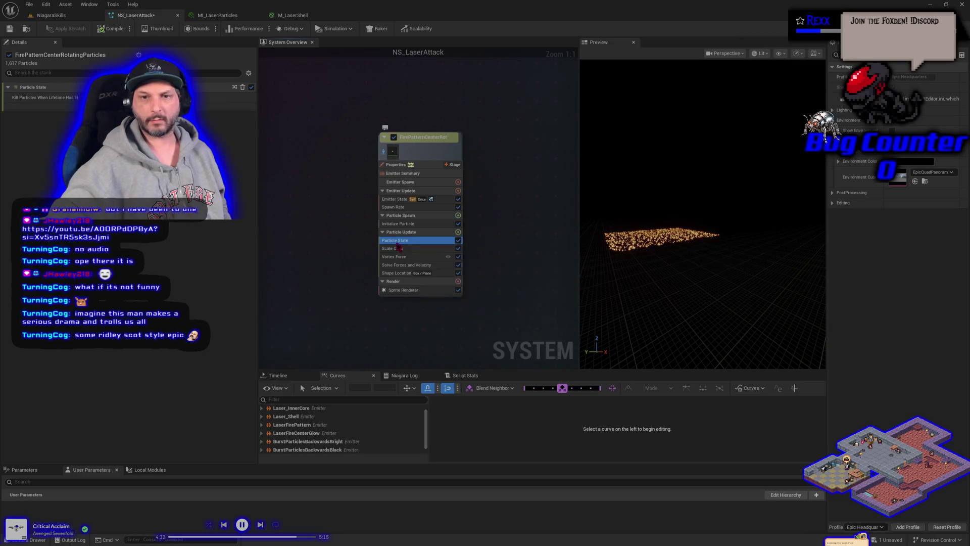
pyautogui.click(394, 223)
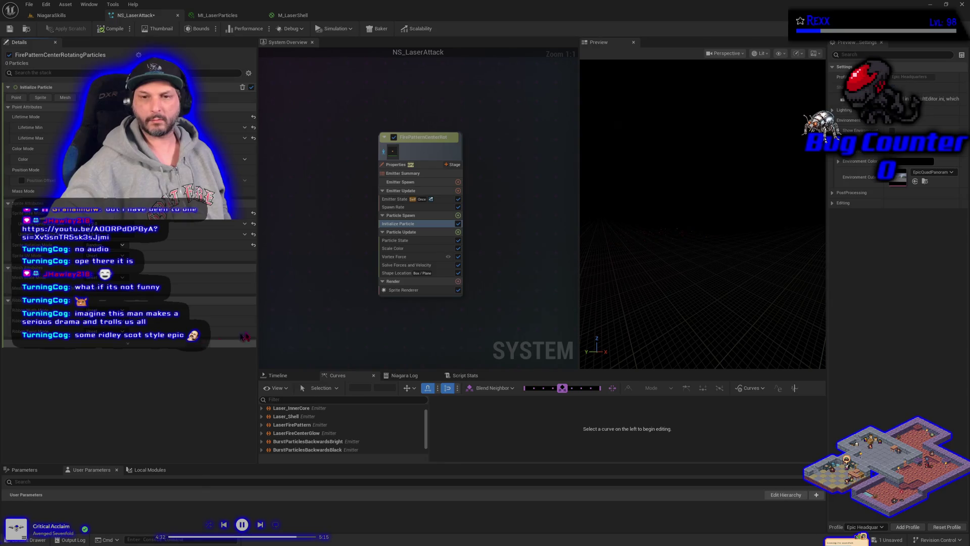
pyautogui.click(392, 273)
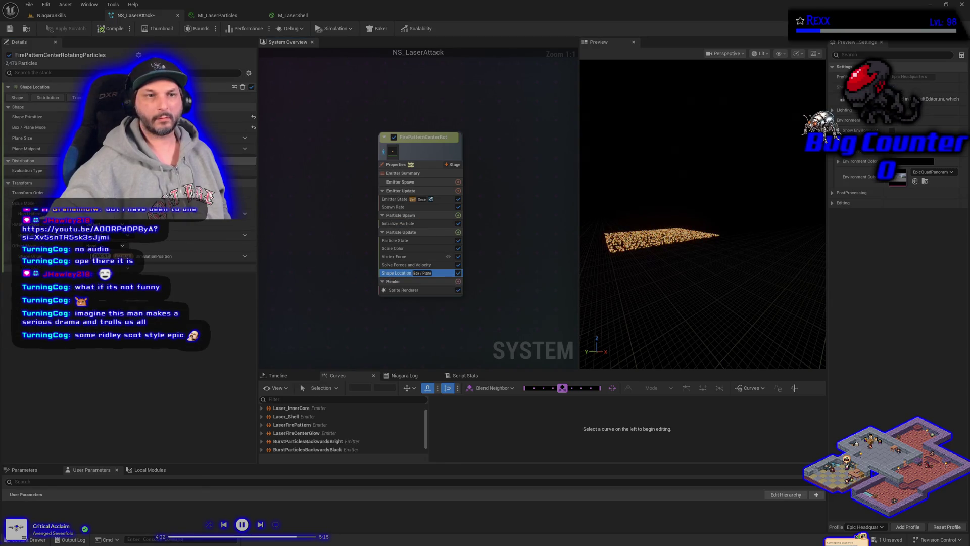